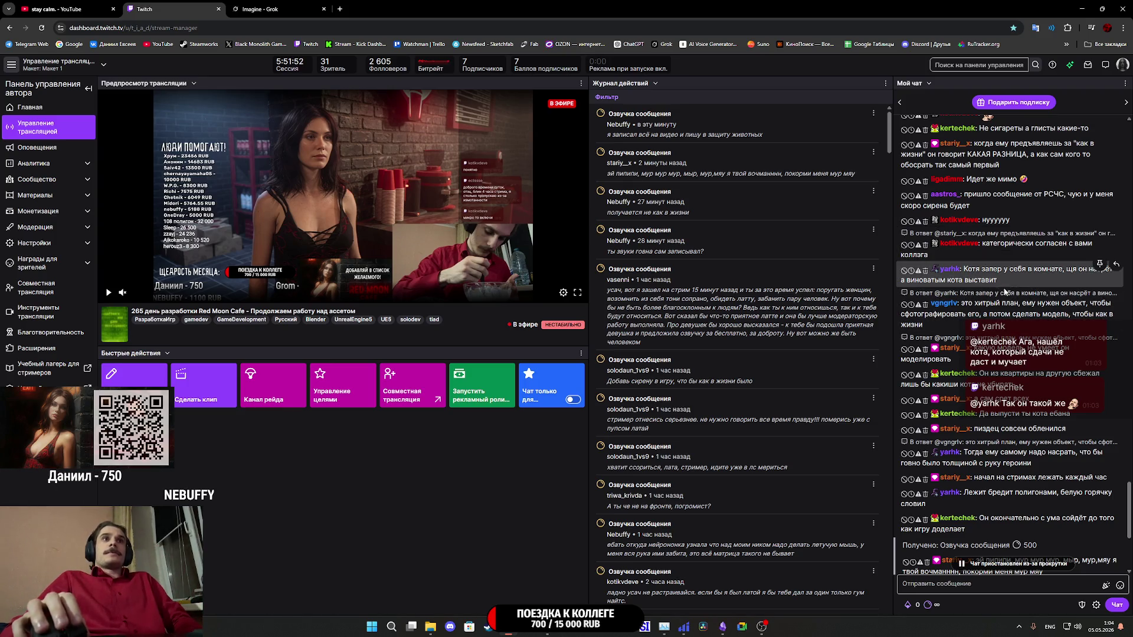
- Return to the YouTube tab and start the Royalty Core Classical Music video
scroll(1011, 295, down, 1)
scroll(1011, 295, down, 2)
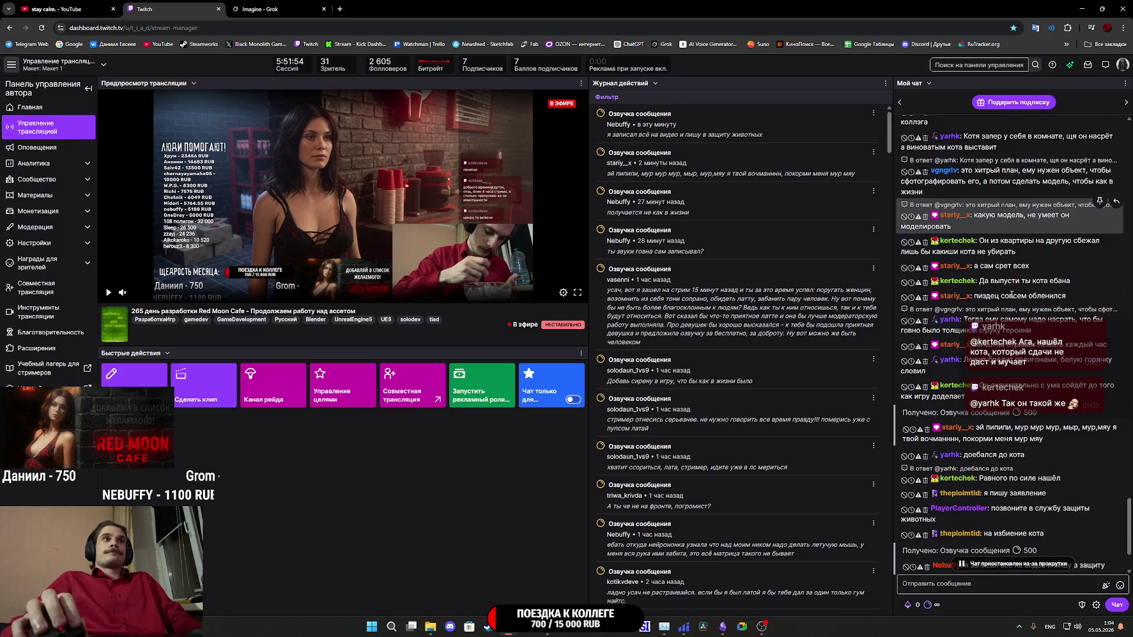
scroll(1011, 294, down, 2)
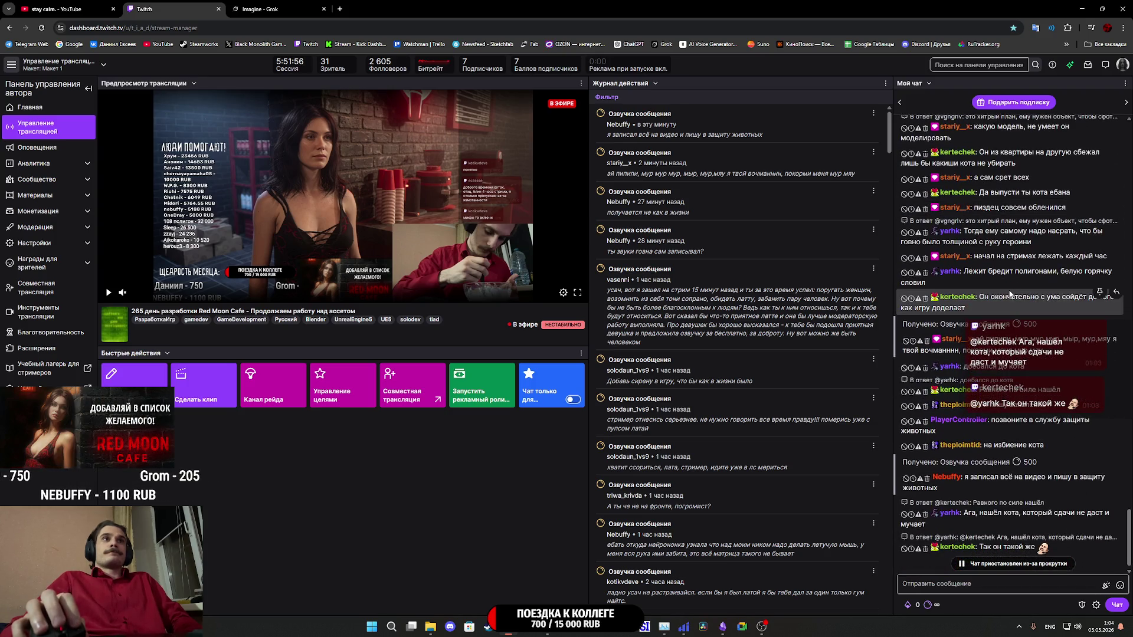
scroll(1008, 292, down, 1)
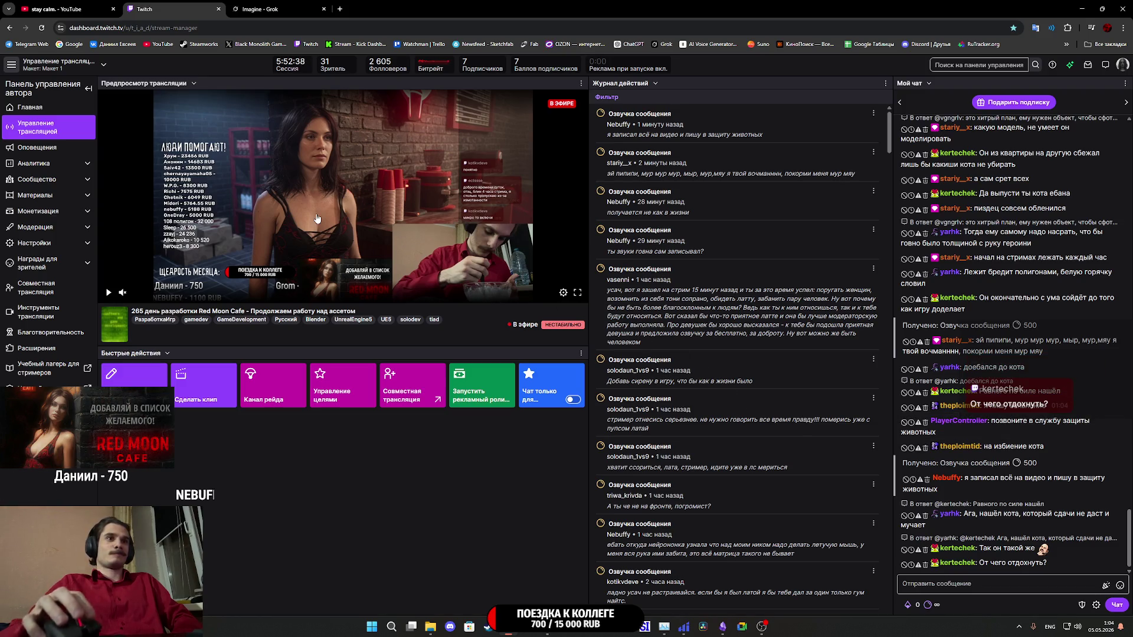
click(279, 8)
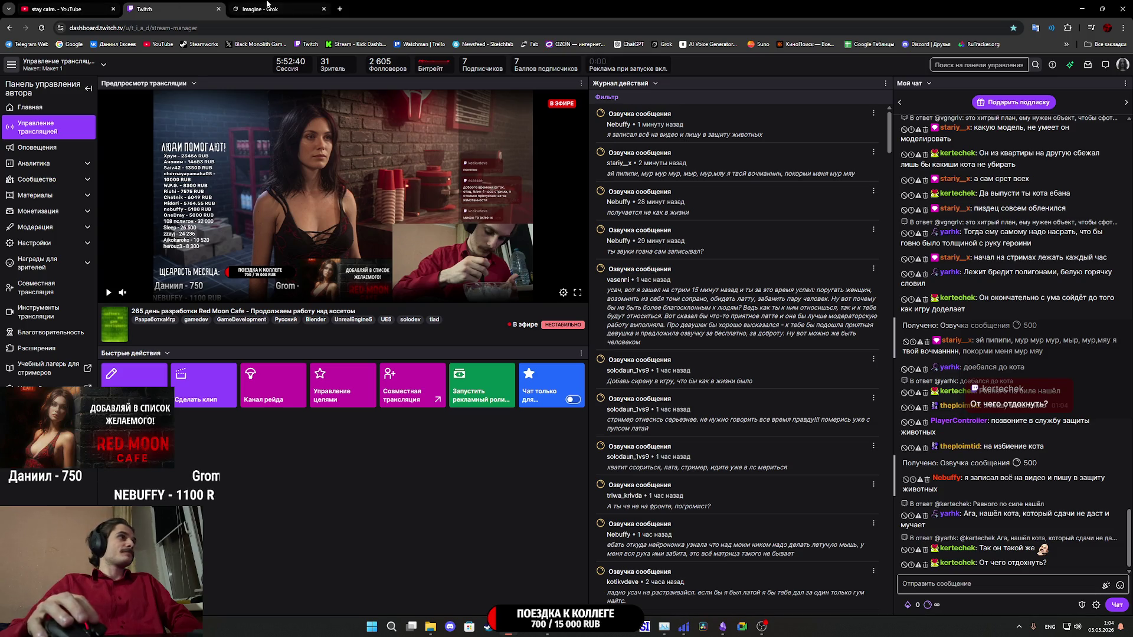
click(73, 5)
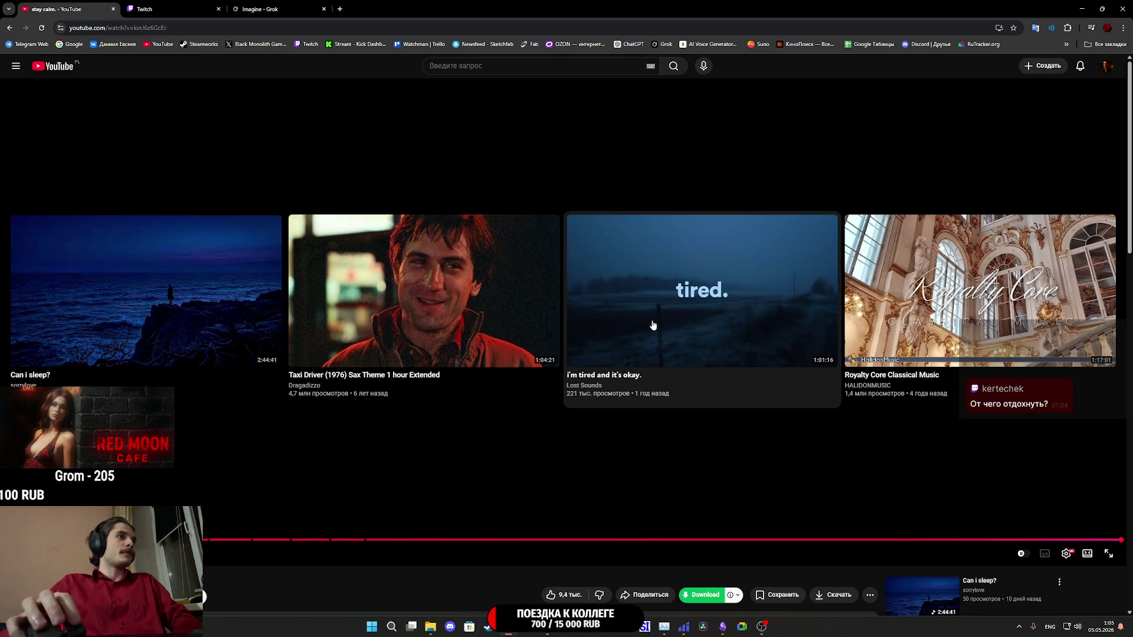
click(897, 292)
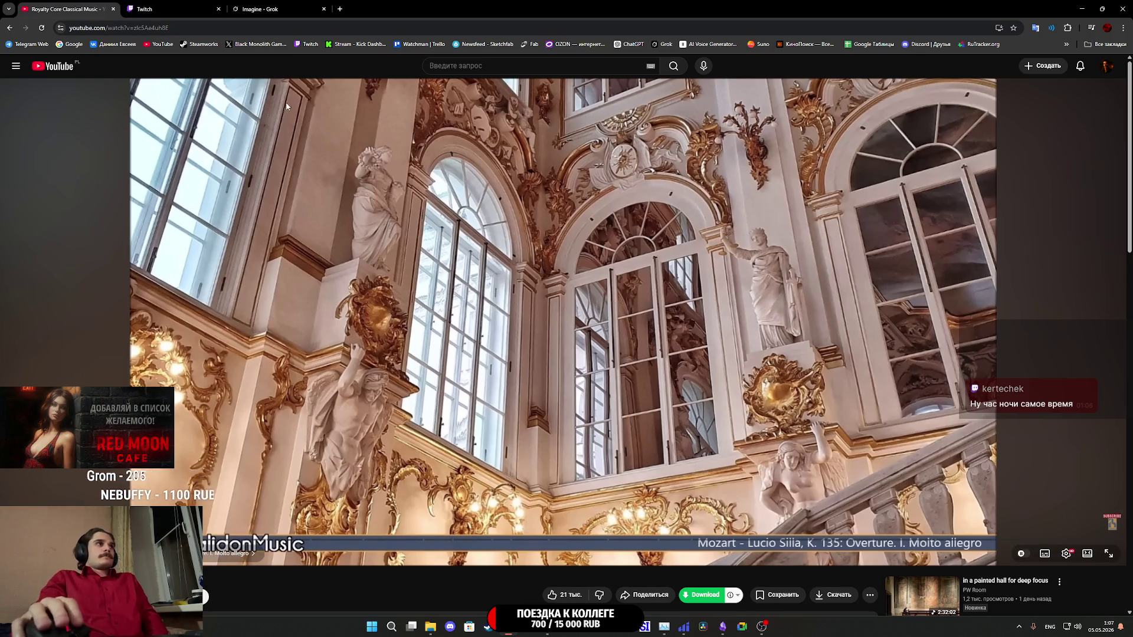
- Glance at the Переработка парка игры note in Obsidian, close it, and bring up Unreal Editor
click(171, 9)
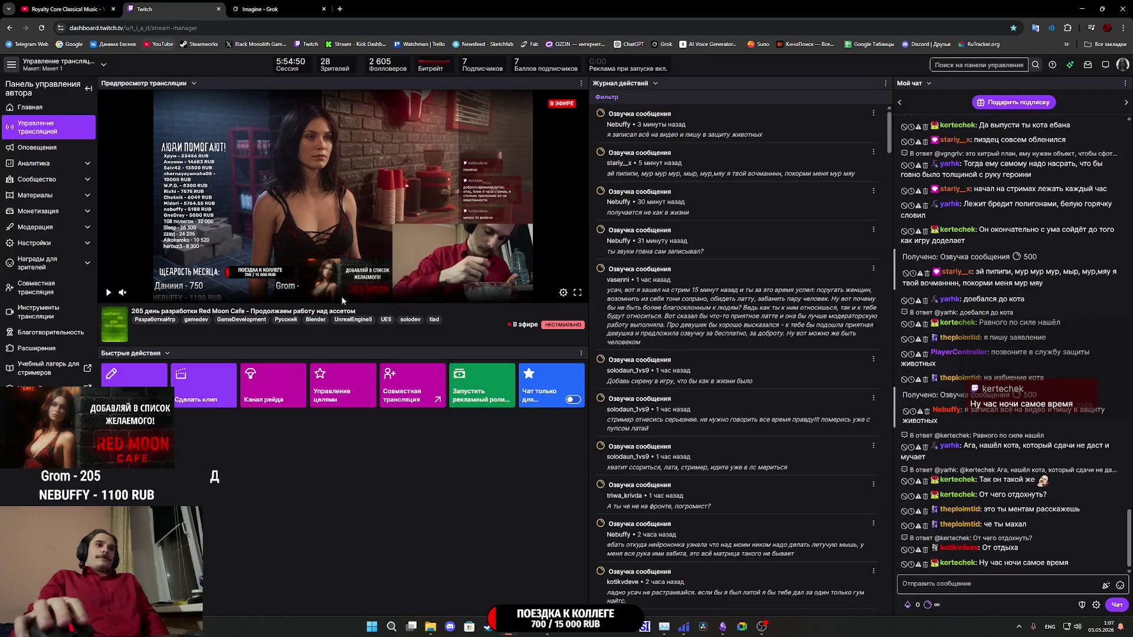
mouse_move(722, 626)
click(722, 583)
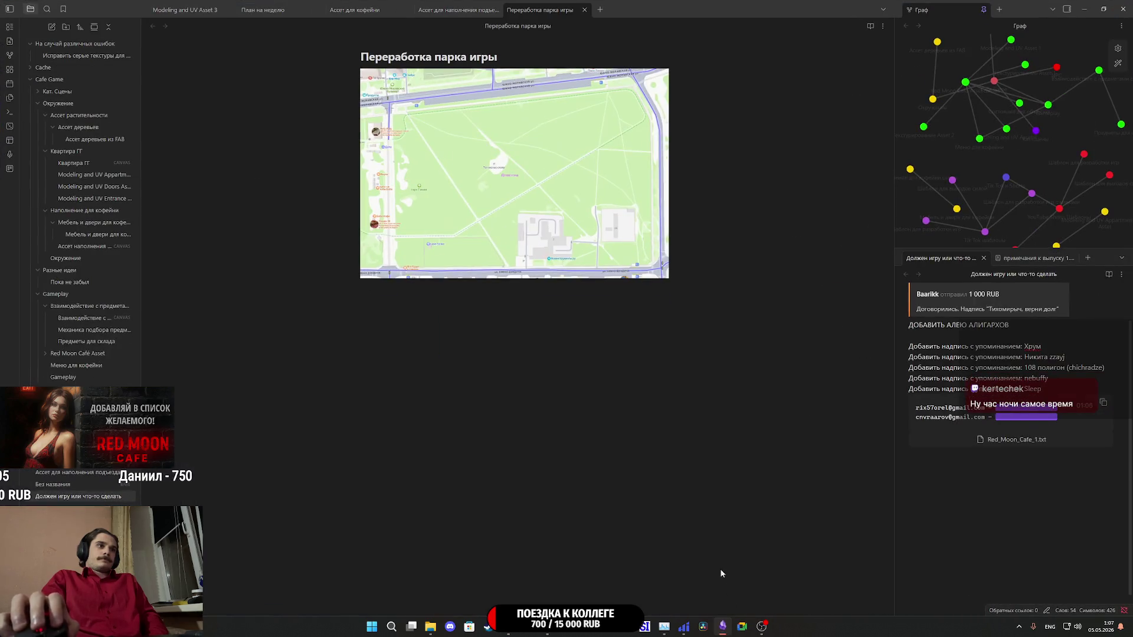
click(613, 393)
click(1124, 7)
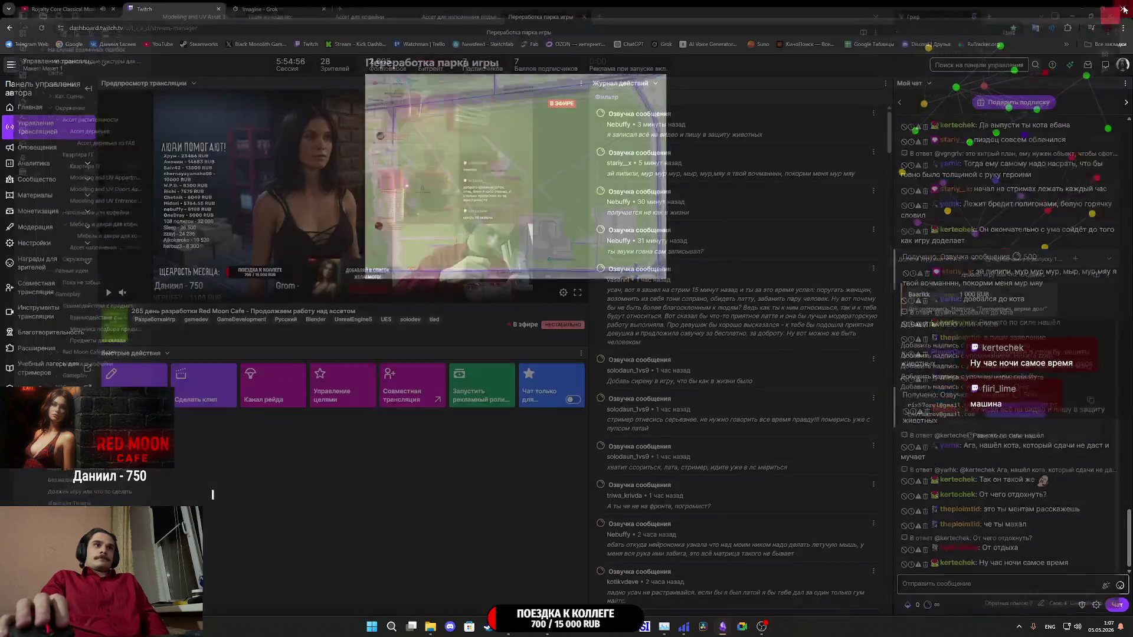
mouse_move(547, 627)
click(547, 575)
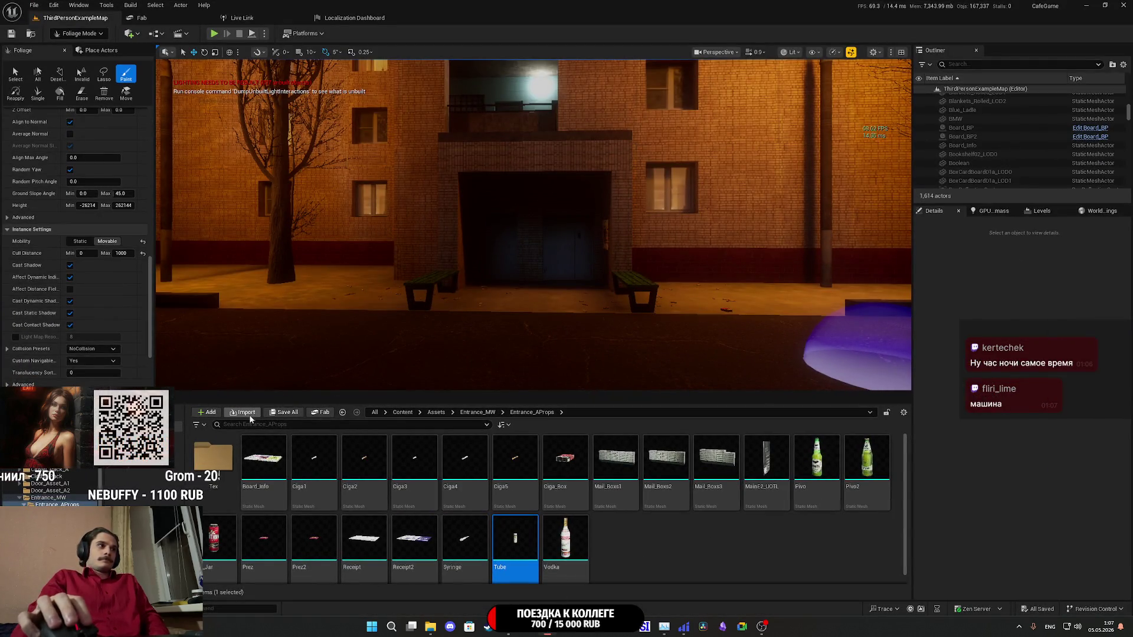
- Fly the camera toward the building entrance, then minimize Unreal Editor and Chrome
key(w)
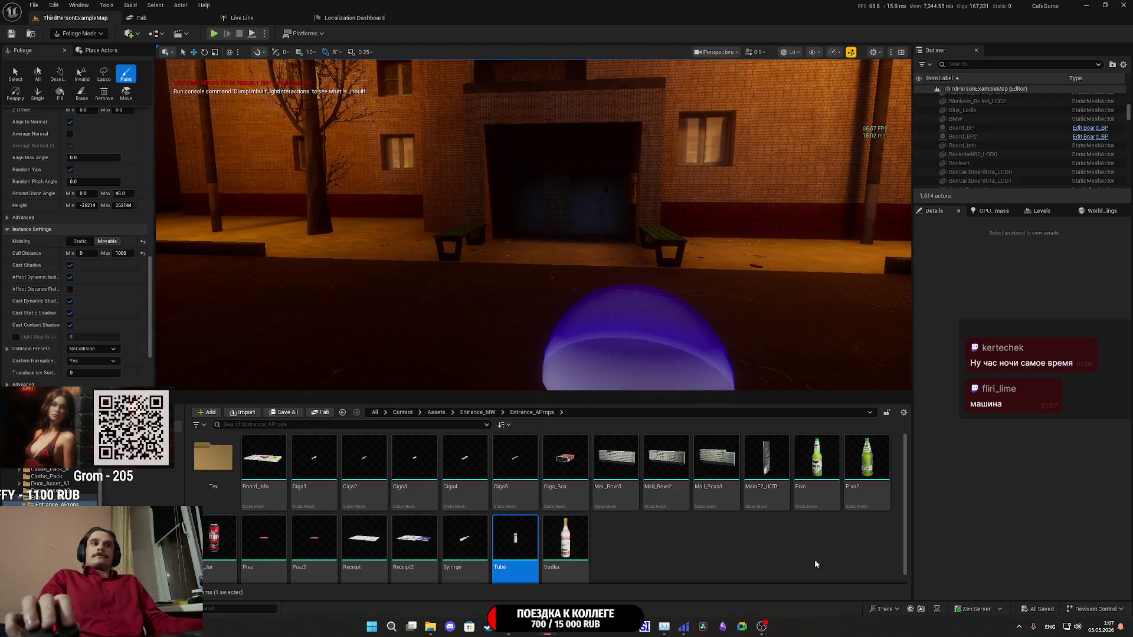
click(1086, 6)
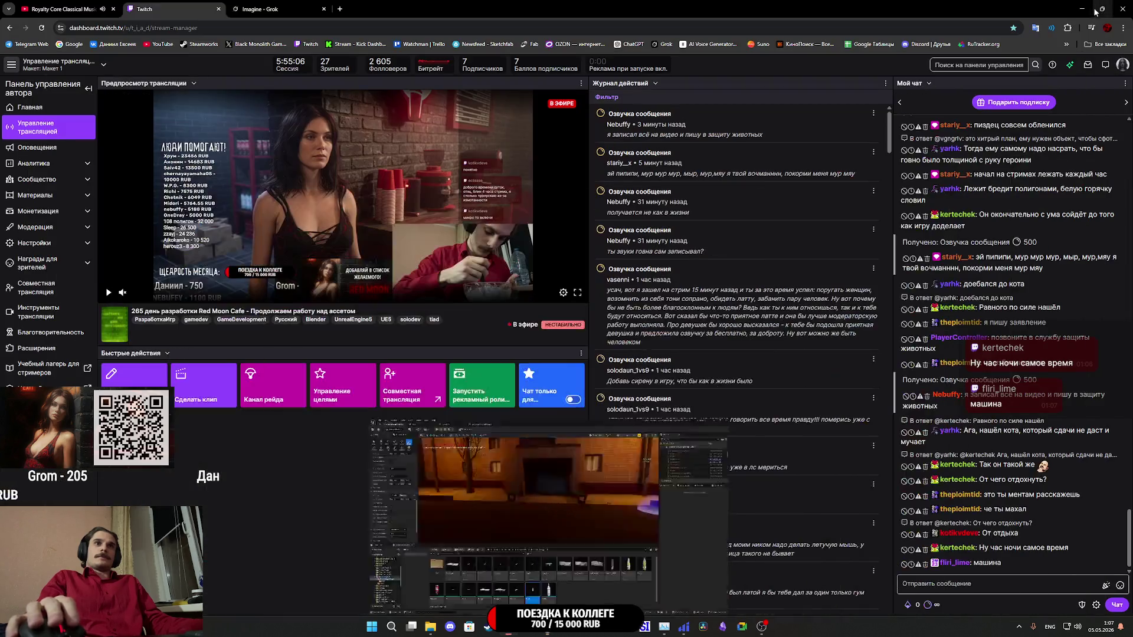
click(1081, 8)
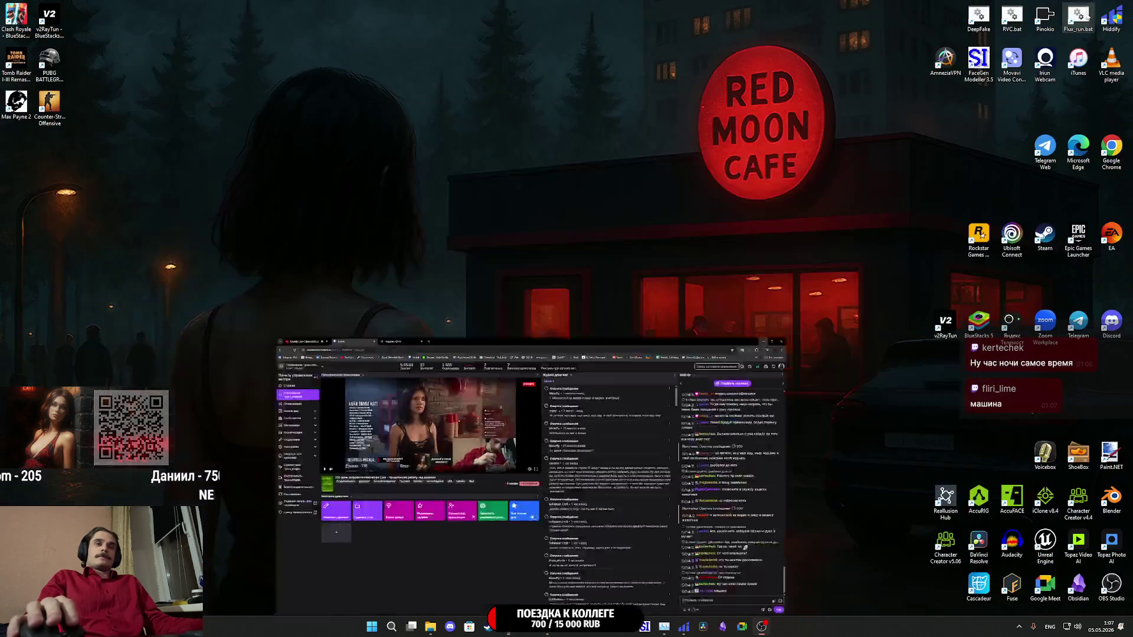
- Launch Blender from its desktop shortcut
double_click(1106, 500)
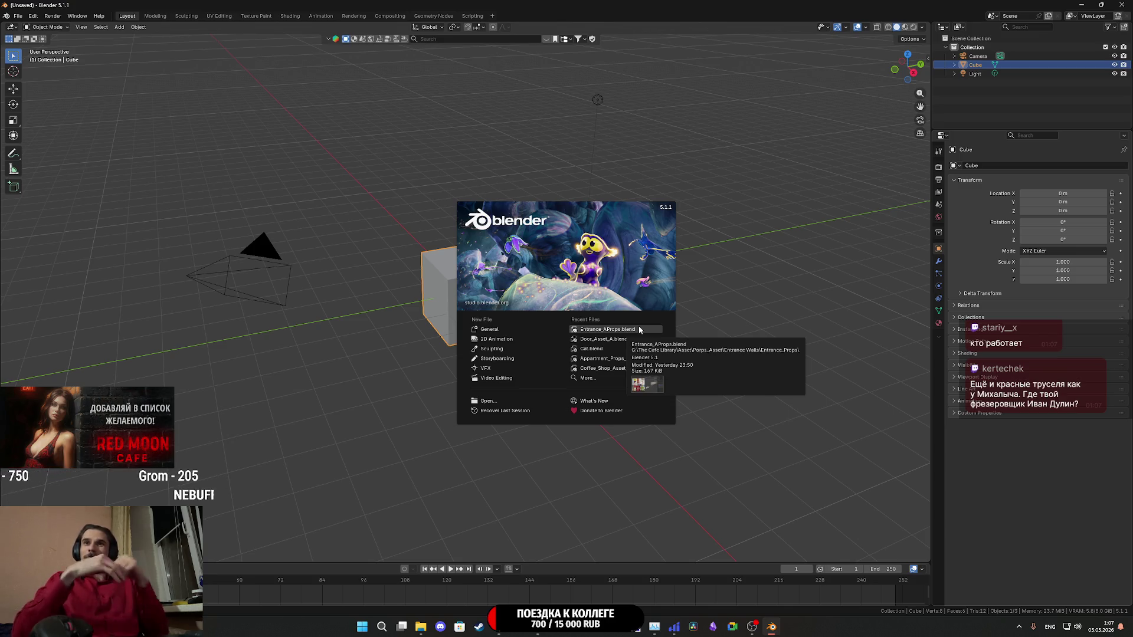
- Open Entrance_AProps.blend from Recent Files and orbit along the row of props
click(630, 329)
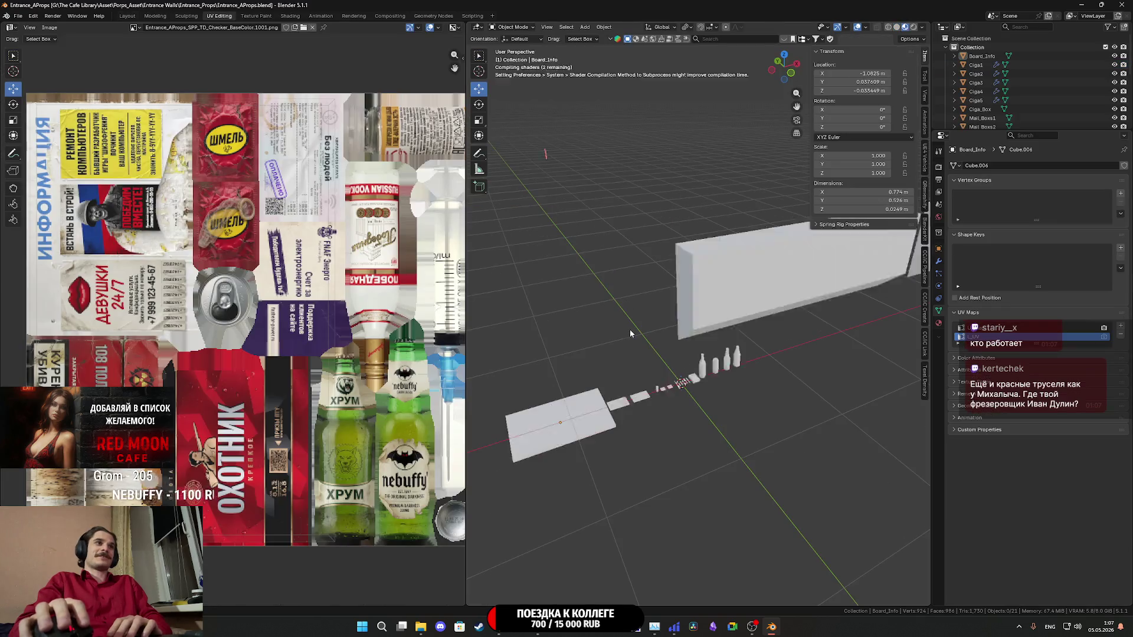
scroll(706, 342, up, 4)
mouse_move(711, 400)
mouse_down()
mouse_move(636, 346)
mouse_move(802, 361)
mouse_move(778, 336)
mouse_move(599, 320)
mouse_up()
scroll(774, 328, up, 3)
- Duplicate the beer can and both beer bottles, shifting the copies 0.595 m along X
click(702, 310)
shift+click(767, 313)
shift+click(843, 313)
scroll(843, 312, down, 3)
key(shift+d)
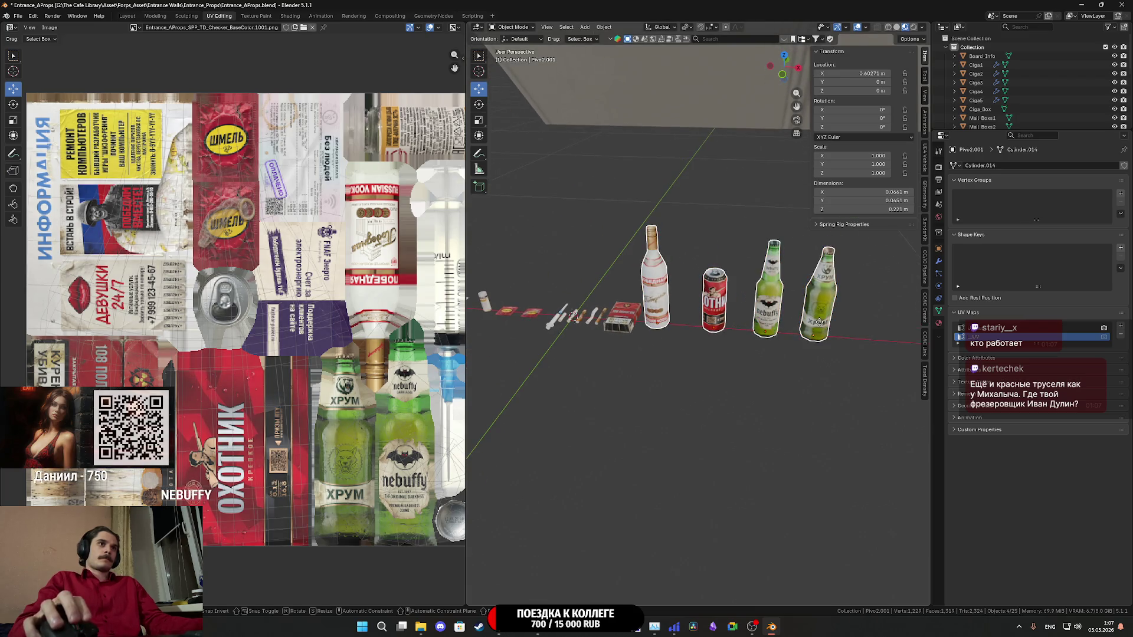
right_click(819, 322)
key(g)
click(856, 339)
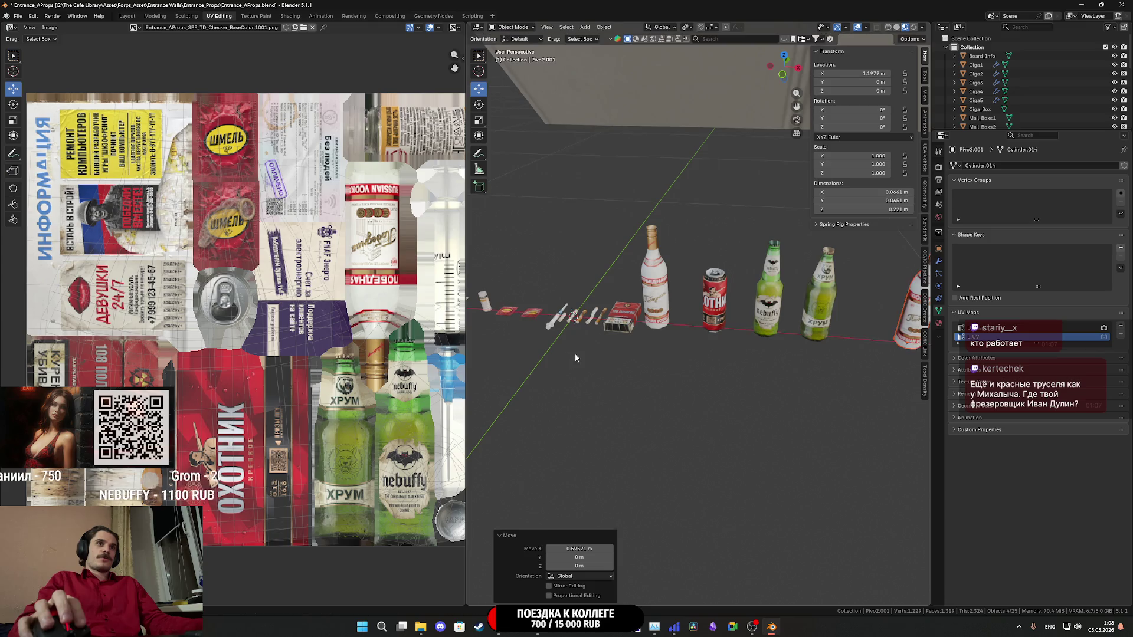
scroll(695, 347, up, 2)
key(Tab)
scroll(693, 339, up, 4)
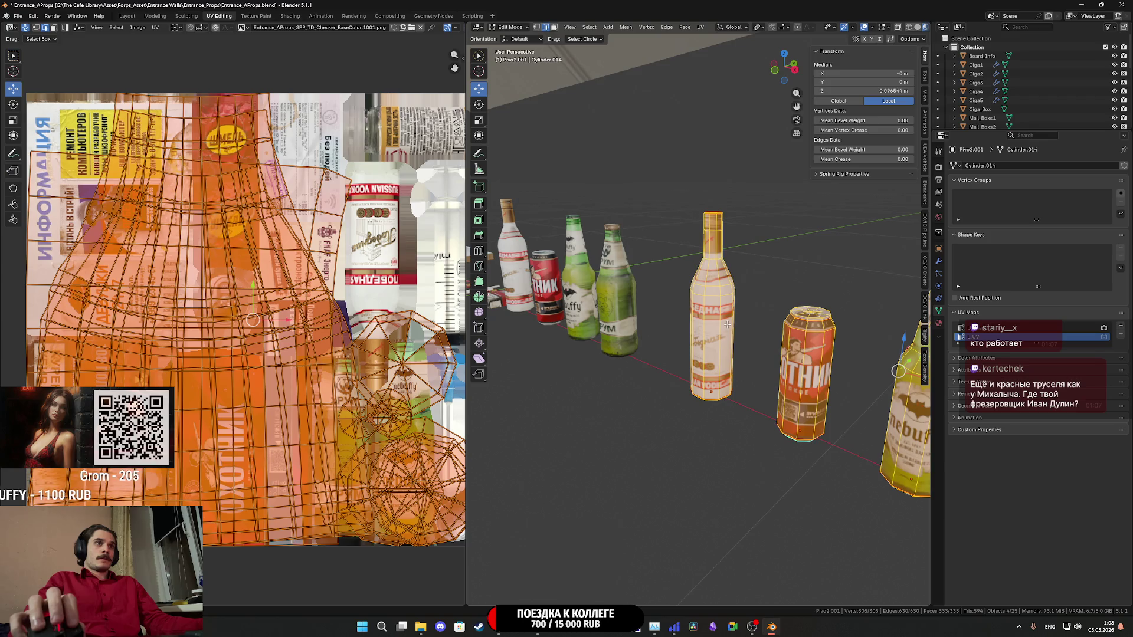
- Snap the 3D cursor to two vertices of the vodka copy and set its origin there
click(727, 324)
mouse_move(727, 323)
mouse_down()
mouse_move(738, 330)
mouse_move(715, 330)
mouse_move(757, 325)
mouse_up()
key(shift+s)
click(752, 373)
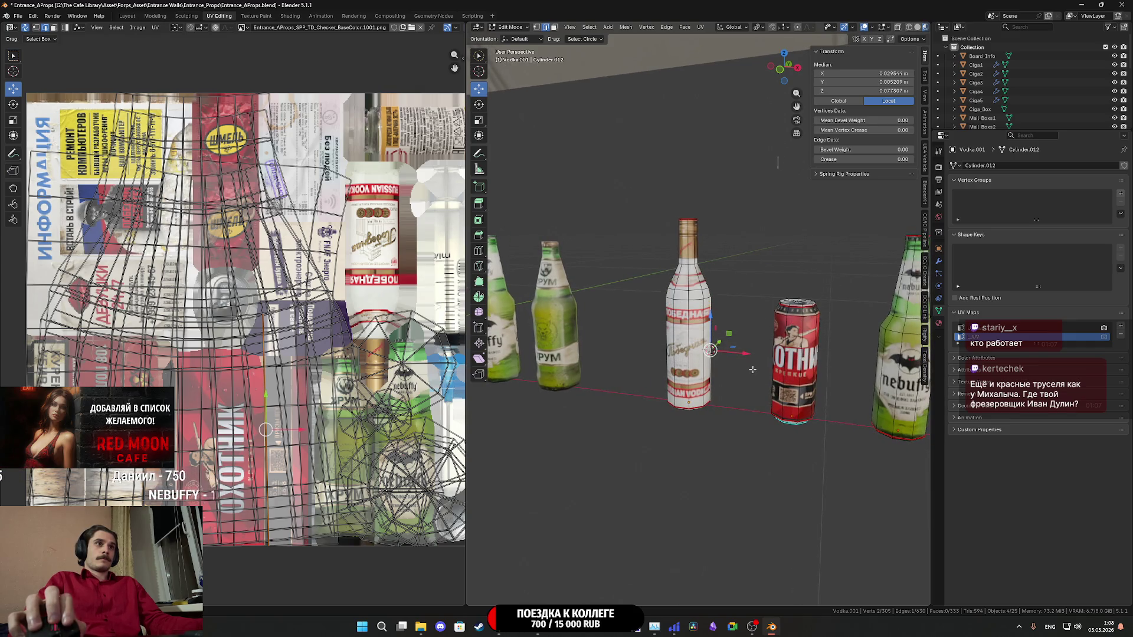
key(Tab)
click(603, 27)
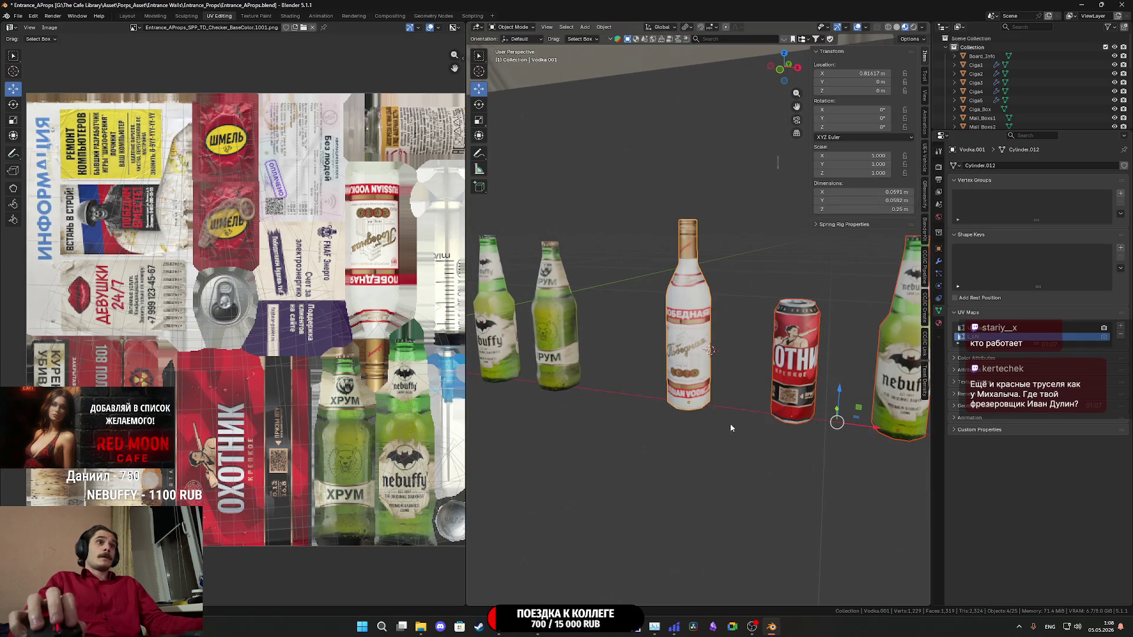
click(694, 334)
click(603, 27)
mouse_move(649, 47)
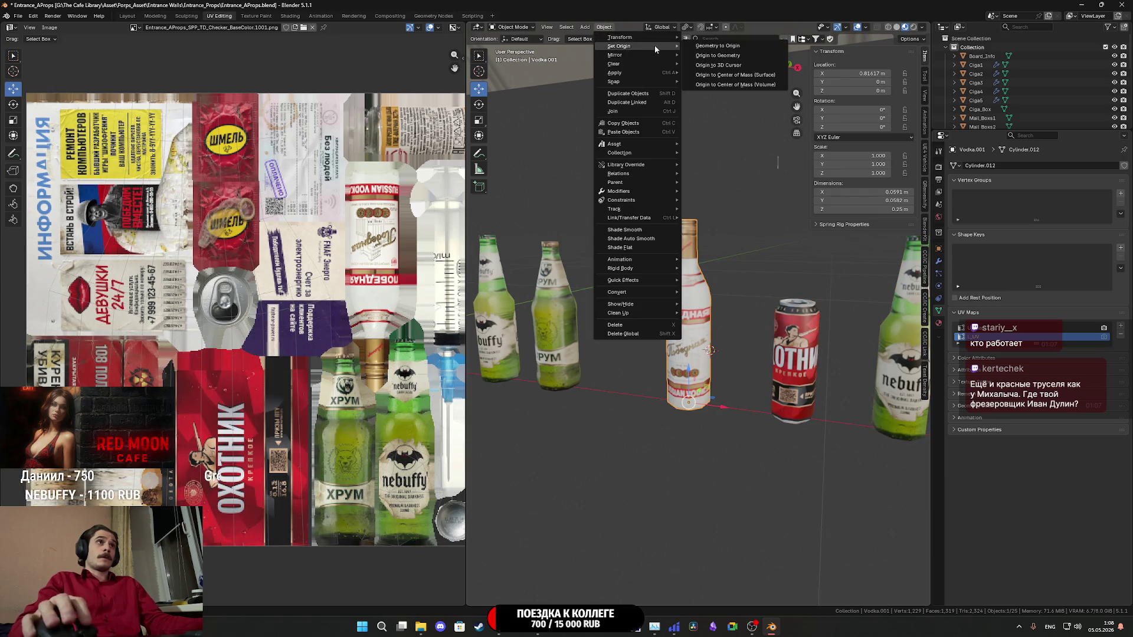
click(736, 67)
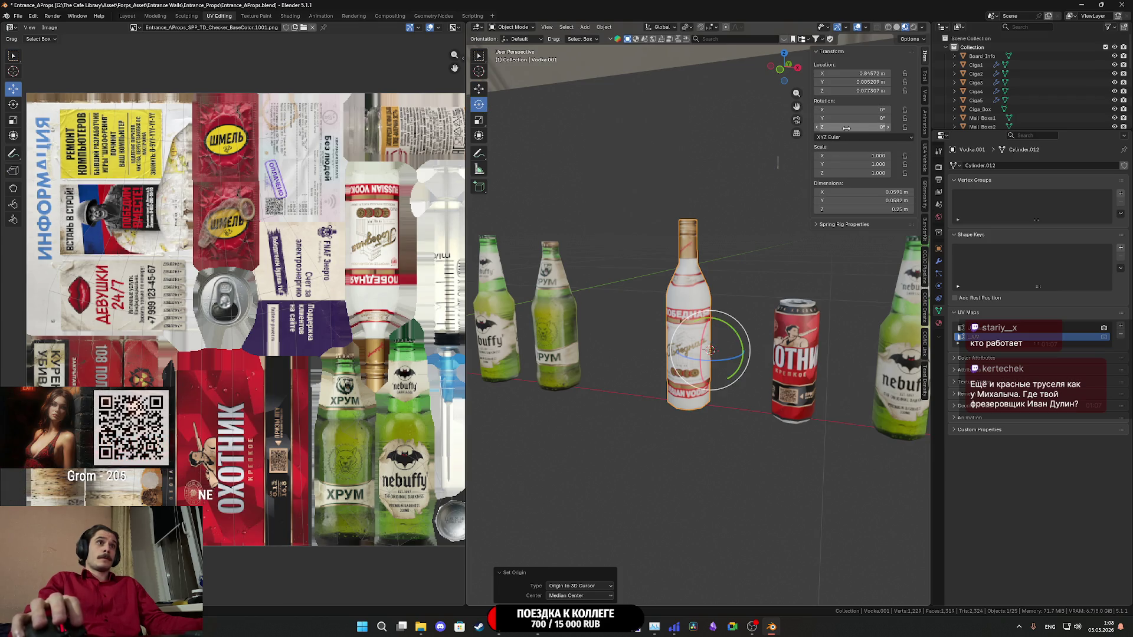
- Rotate the vodka bottle copy 90° on Y and set its Z location to 0
drag(847, 119, 893, 118)
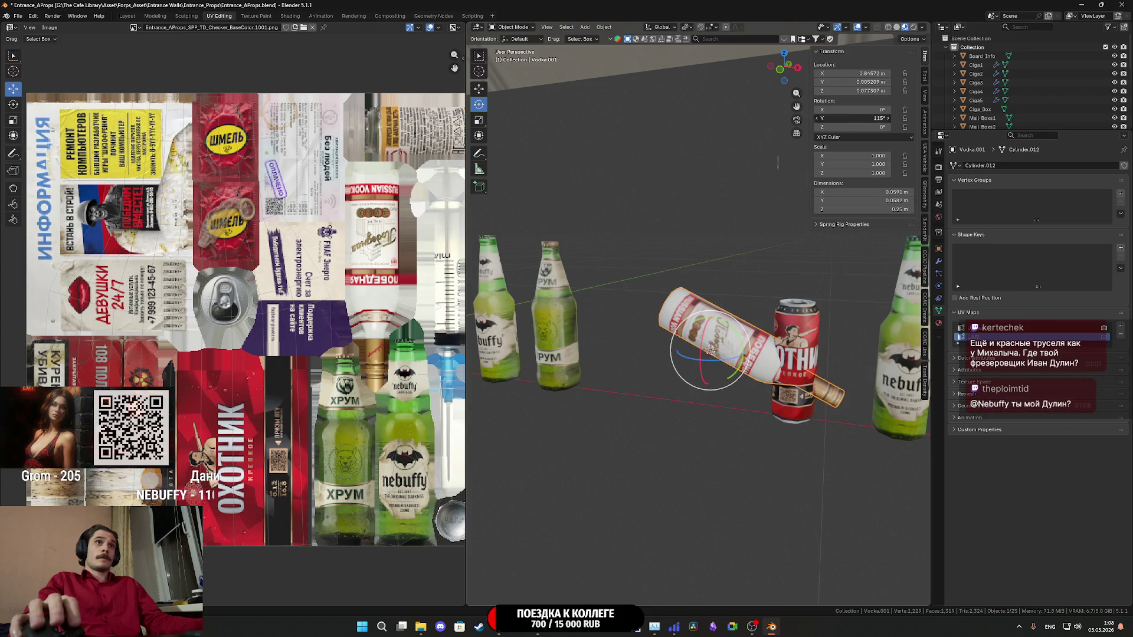
key(Return)
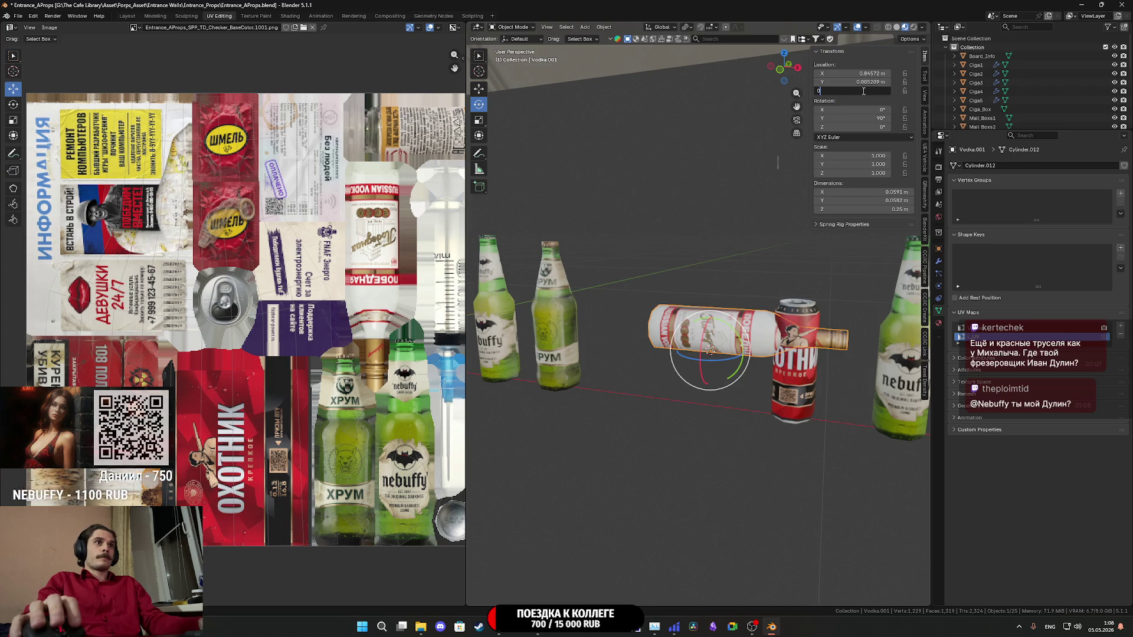
key(Return)
click(795, 366)
key(KP_Decimal)
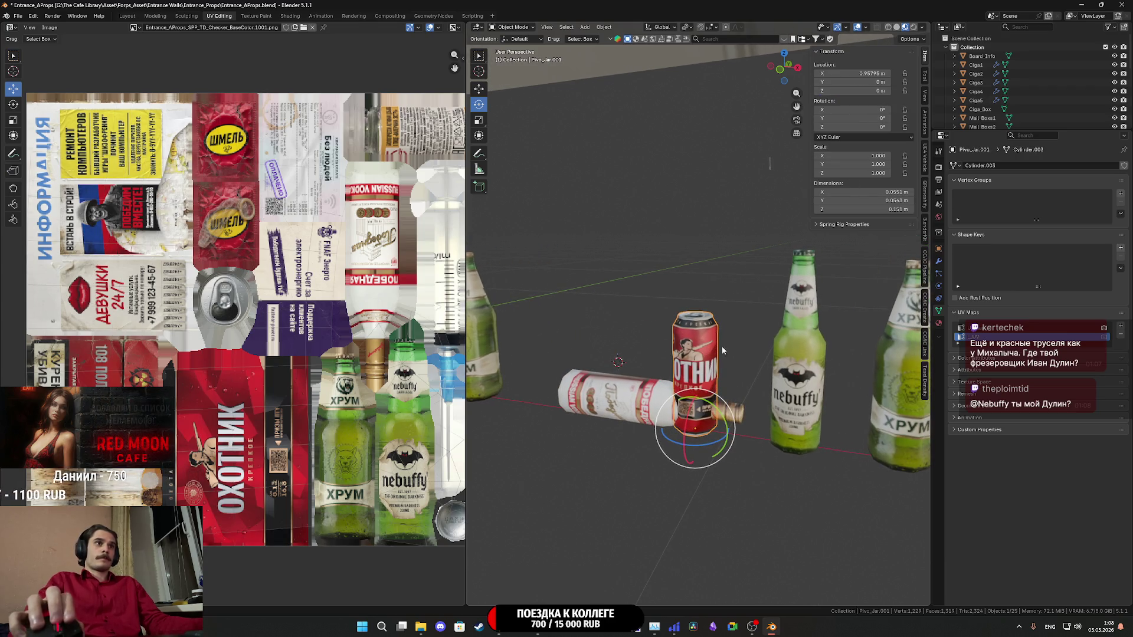
- Snap the 3D cursor to a vertical edge of the beer can copy in Edit Mode
key(Tab)
scroll(737, 366, up, 5)
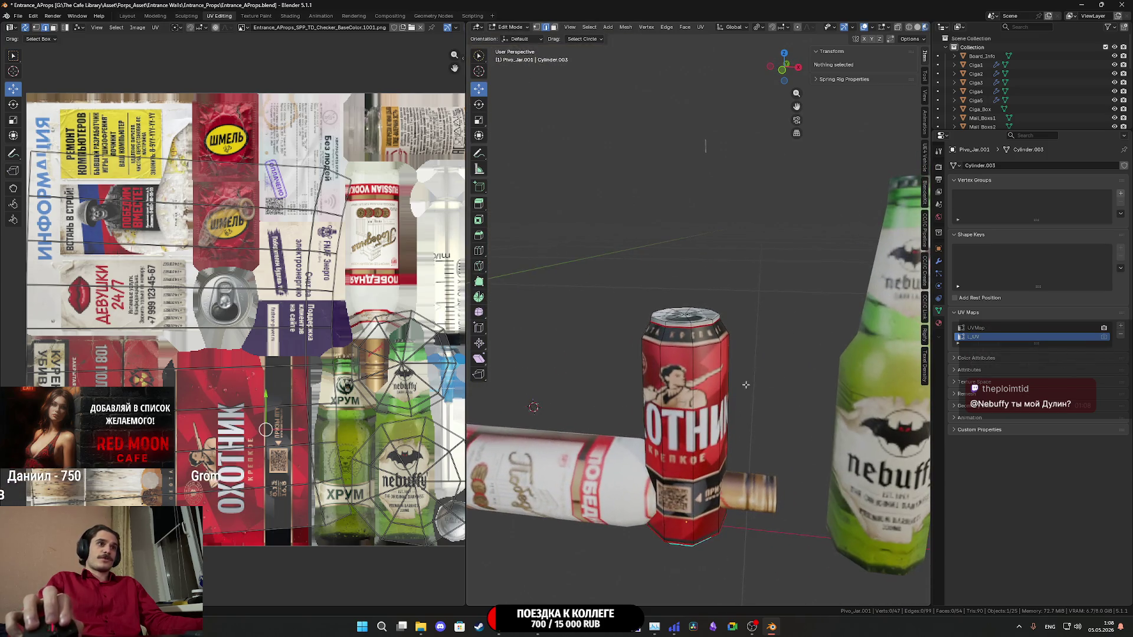
click(692, 401)
key(shift+s)
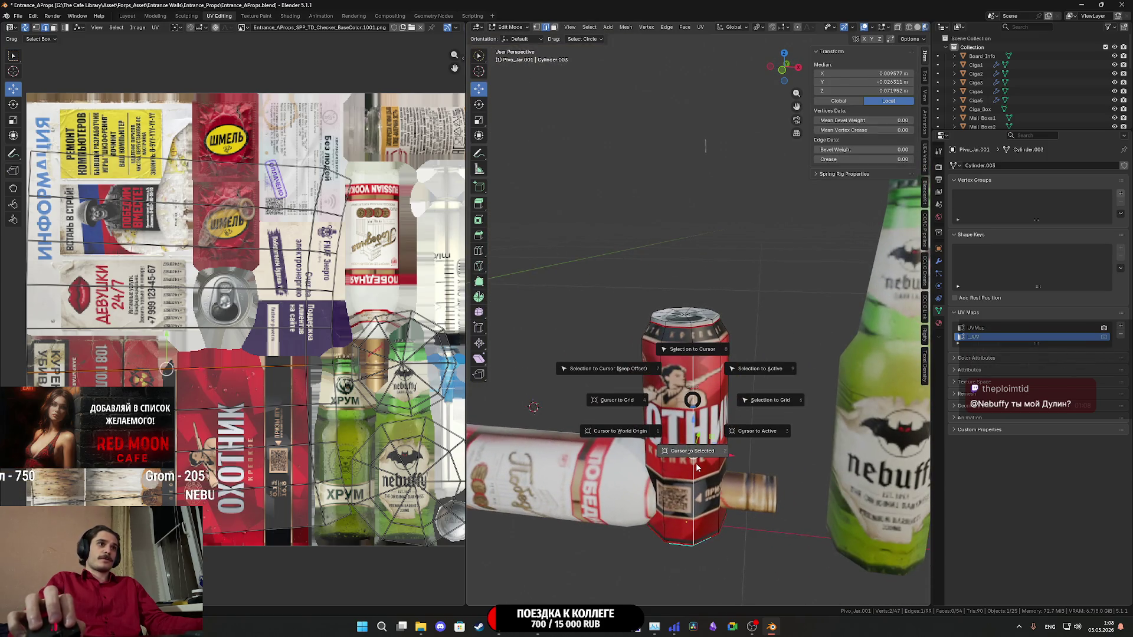
click(696, 468)
mouse_move(696, 467)
mouse_down()
mouse_move(614, 522)
mouse_move(665, 506)
mouse_move(679, 340)
mouse_up()
key(alt+a)
mouse_move(589, 331)
mouse_down()
mouse_move(620, 387)
mouse_move(608, 422)
mouse_move(647, 427)
mouse_move(636, 433)
mouse_move(597, 364)
mouse_move(620, 390)
mouse_move(566, 374)
mouse_move(519, 433)
mouse_move(531, 402)
mouse_up()
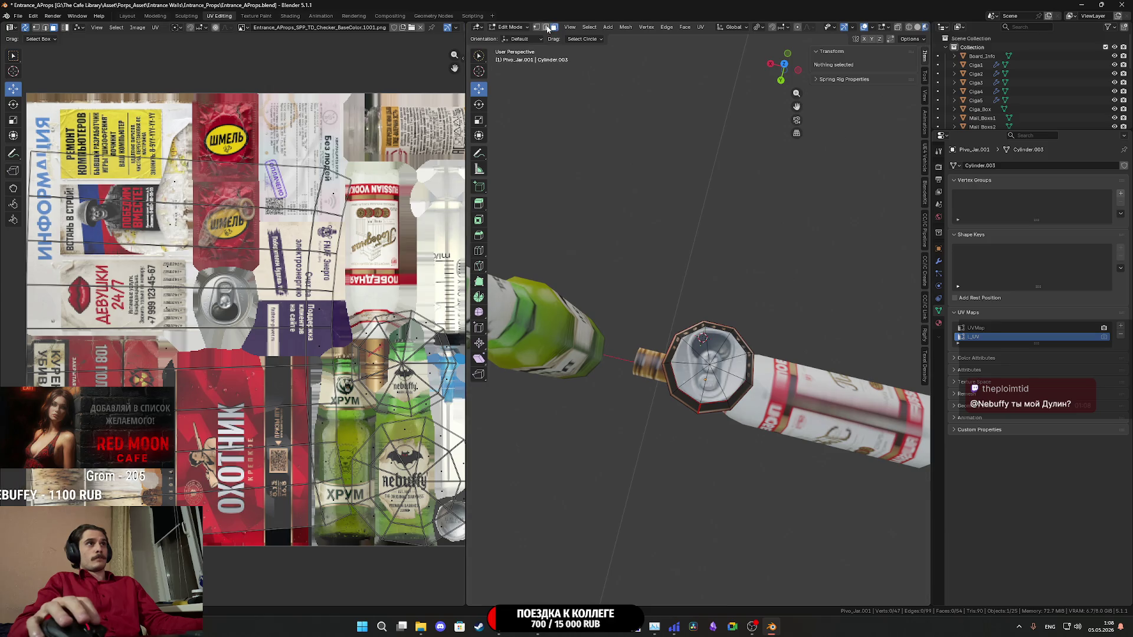
drag(724, 334, 744, 372)
- Re-snap the cursor to another vertical can edge and move the can's origin there
click(721, 451)
key(shift+s)
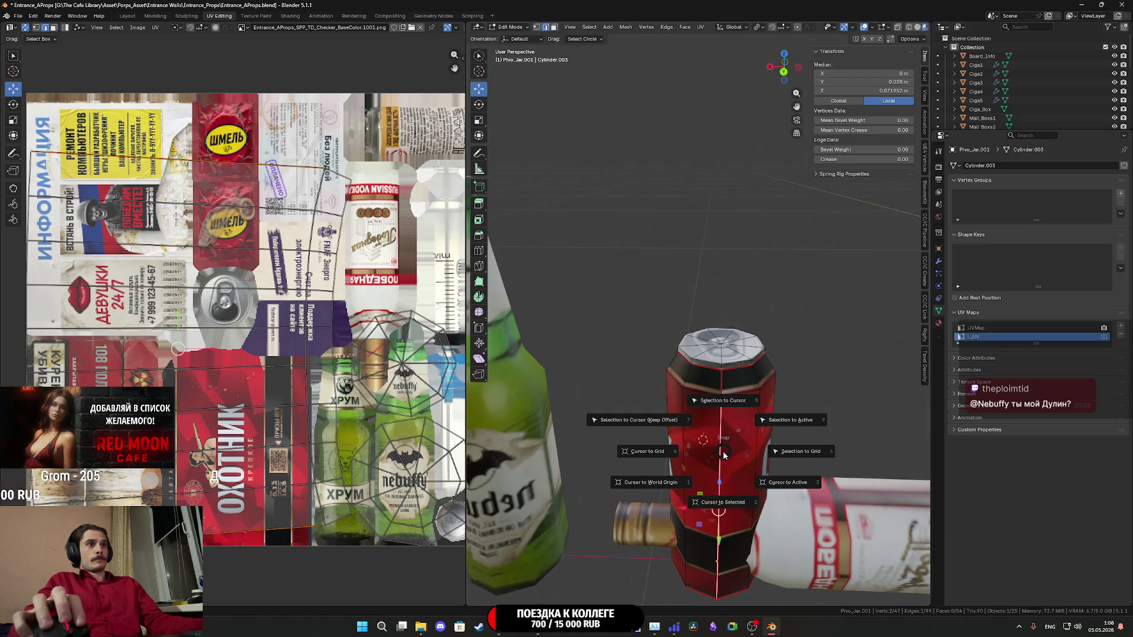
click(725, 522)
key(Tab)
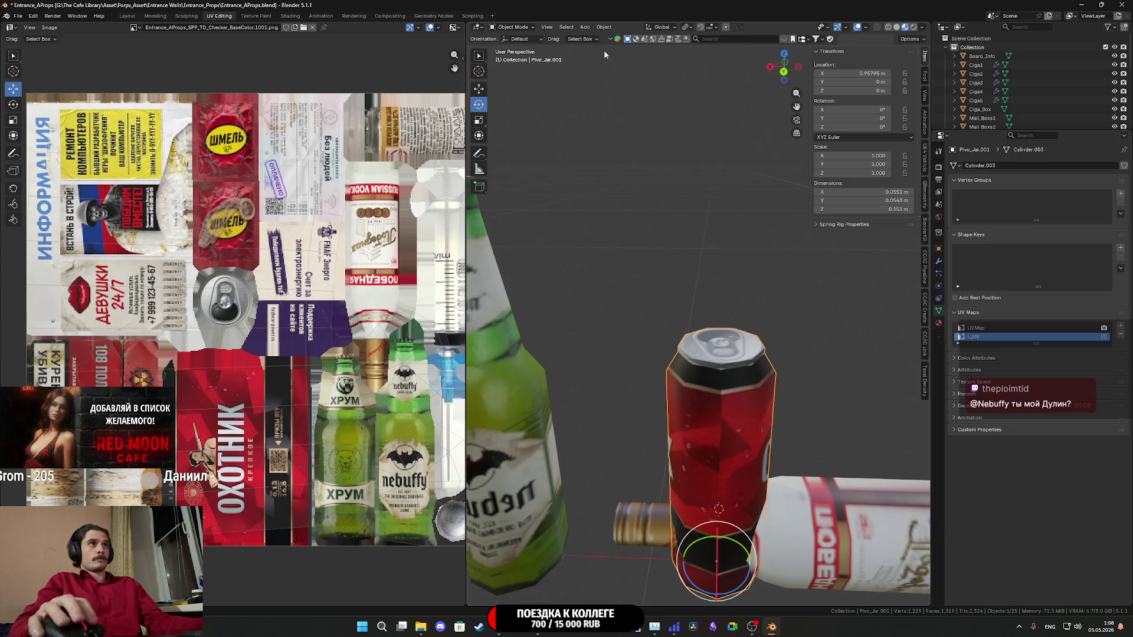
click(602, 27)
mouse_move(636, 46)
click(708, 64)
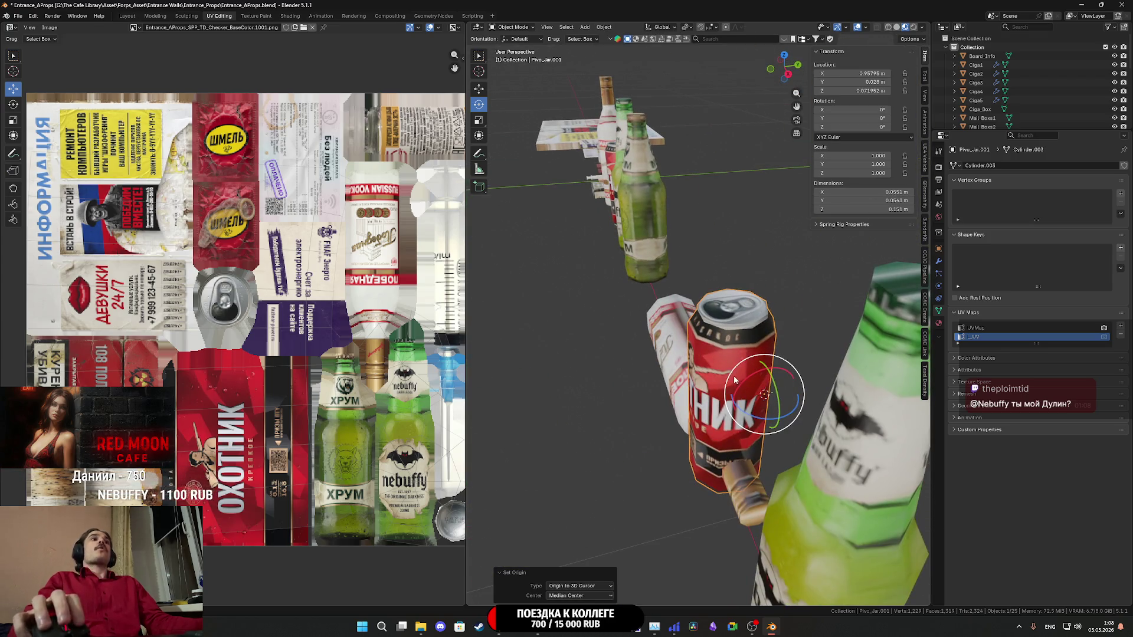
- Lay the can down with X rotation -90° and Z location 0
drag(744, 384, 739, 416)
click(872, 110)
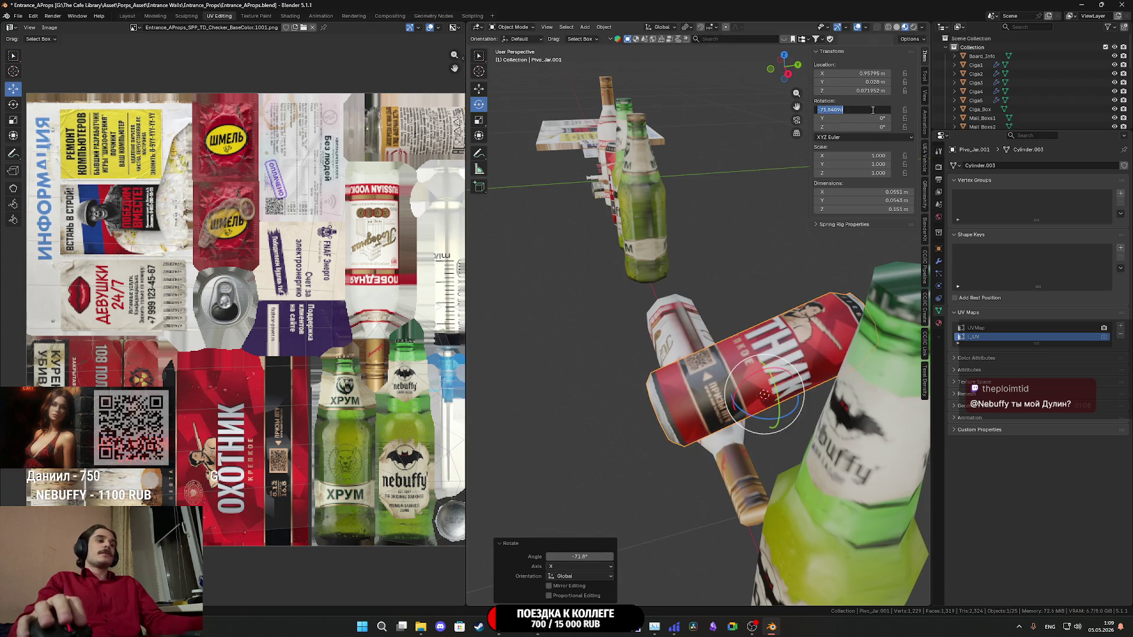
key(BackSpace)
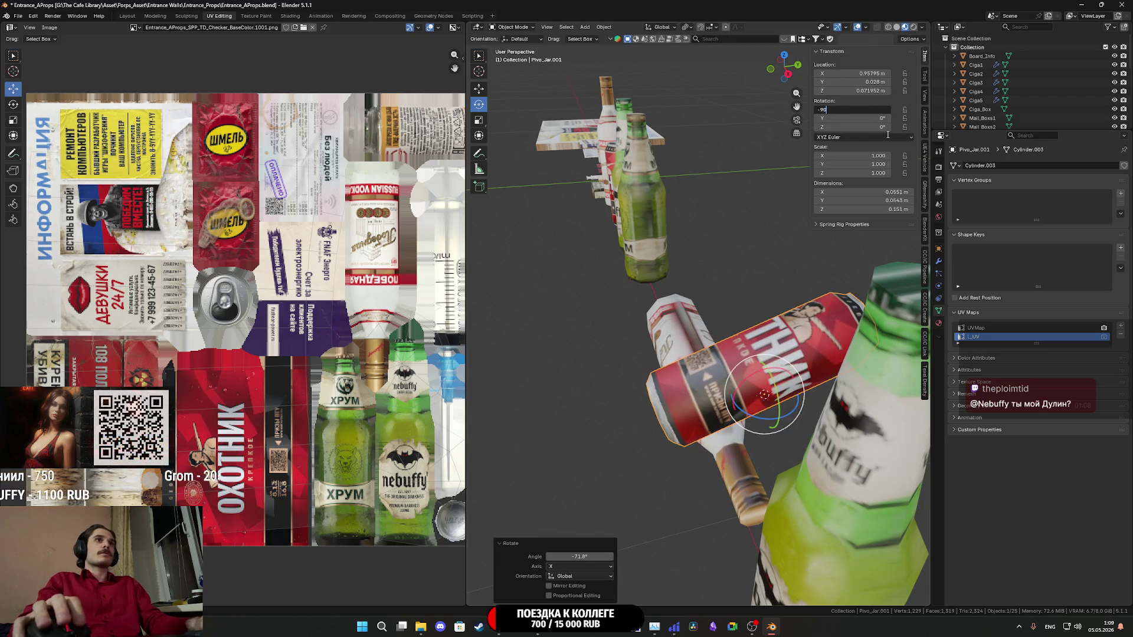
key(Return)
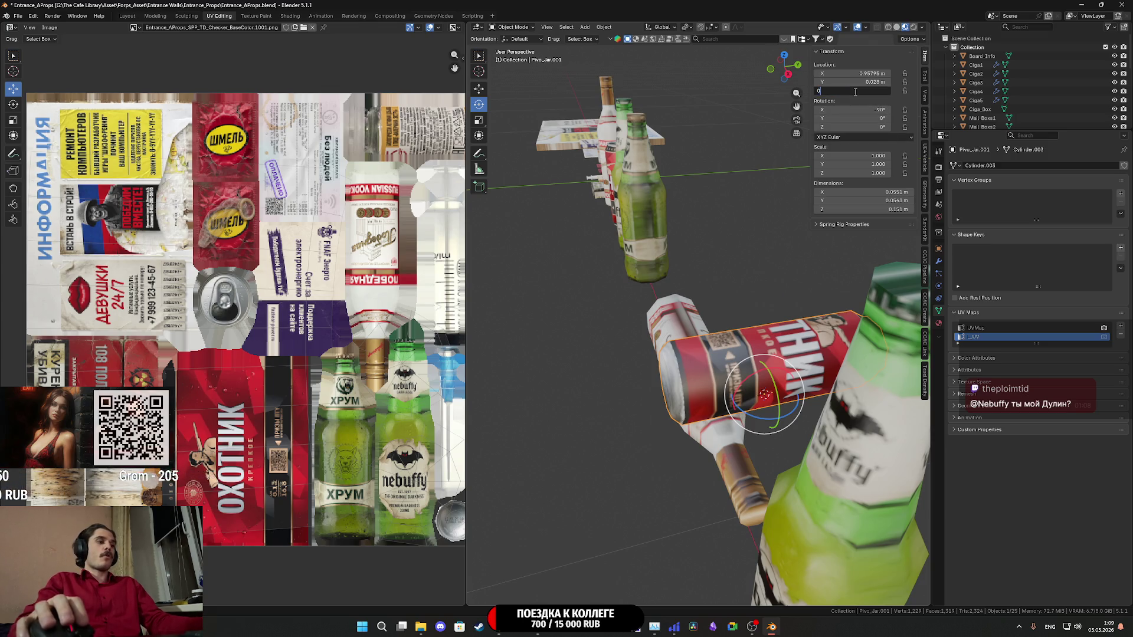
key(Return)
mouse_move(767, 354)
mouse_down()
mouse_move(697, 365)
mouse_move(668, 356)
mouse_move(700, 361)
mouse_up()
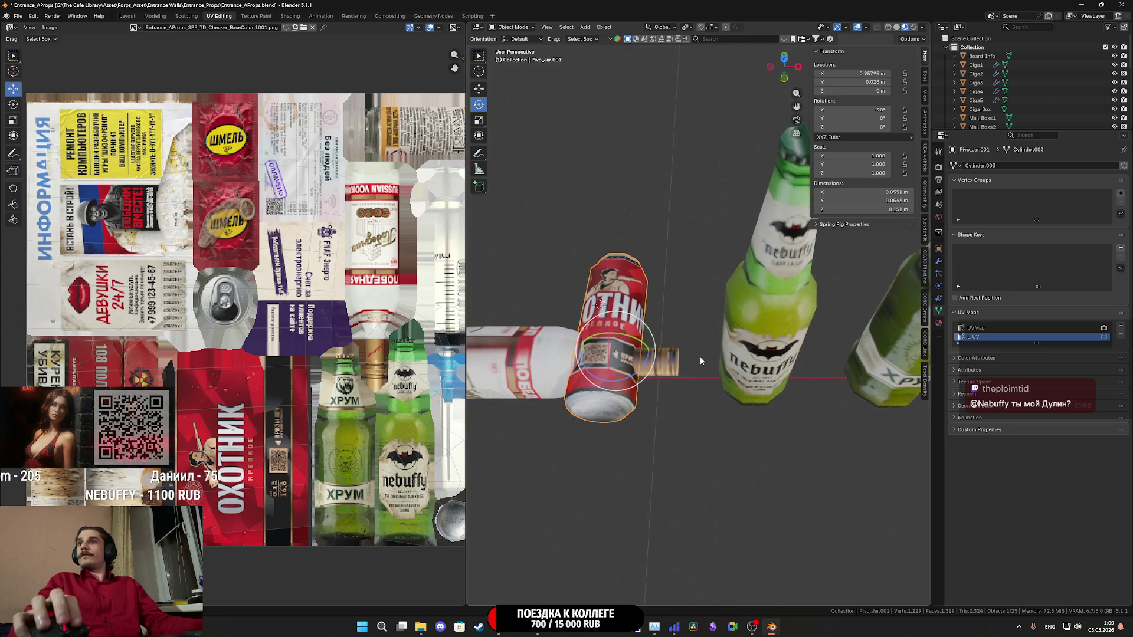
click(773, 353)
scroll(752, 289, up, 5)
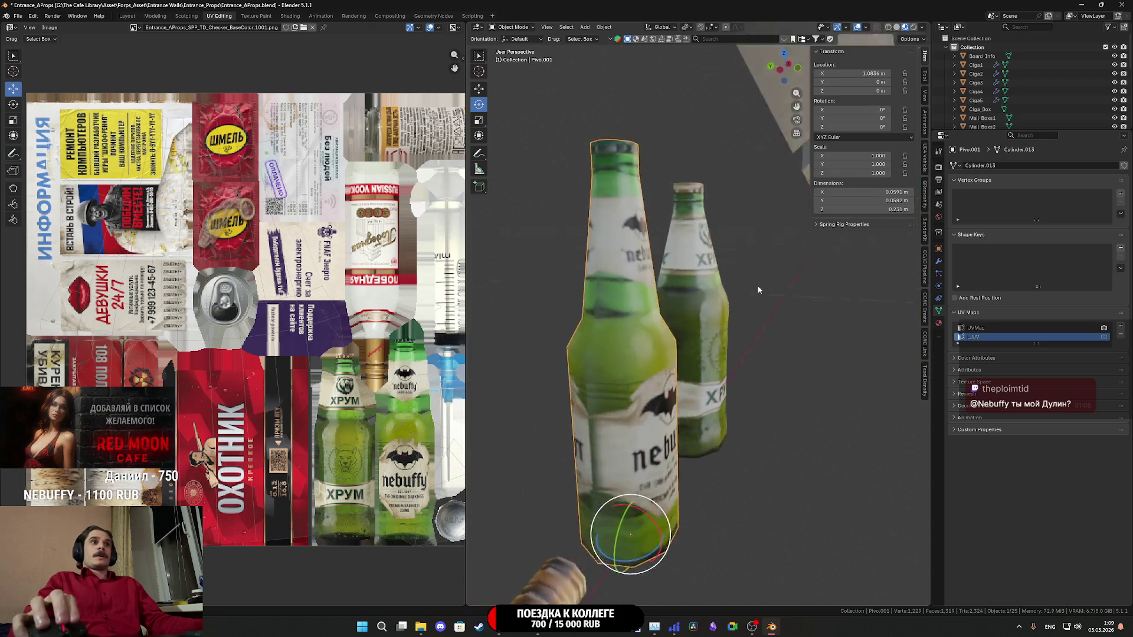
- Set the first green bottle's origin at a base edge, then place it at Z 0 with -90° X rotation
key(Tab)
scroll(696, 348, down, 5)
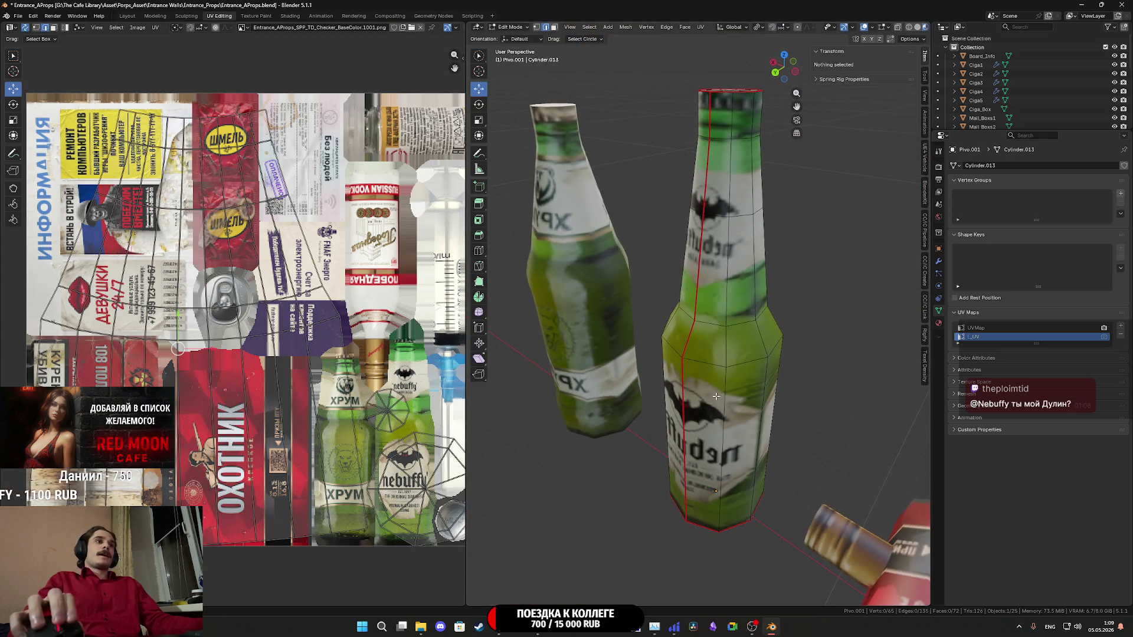
key(ctrl+Tab)
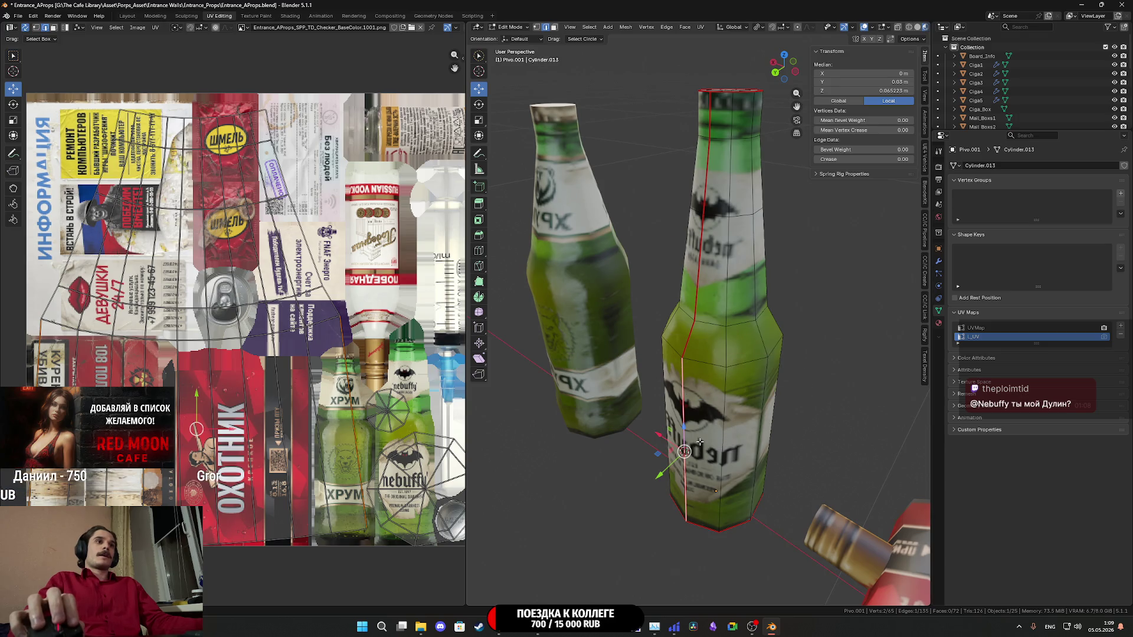
key(Tab)
click(606, 27)
mouse_move(643, 47)
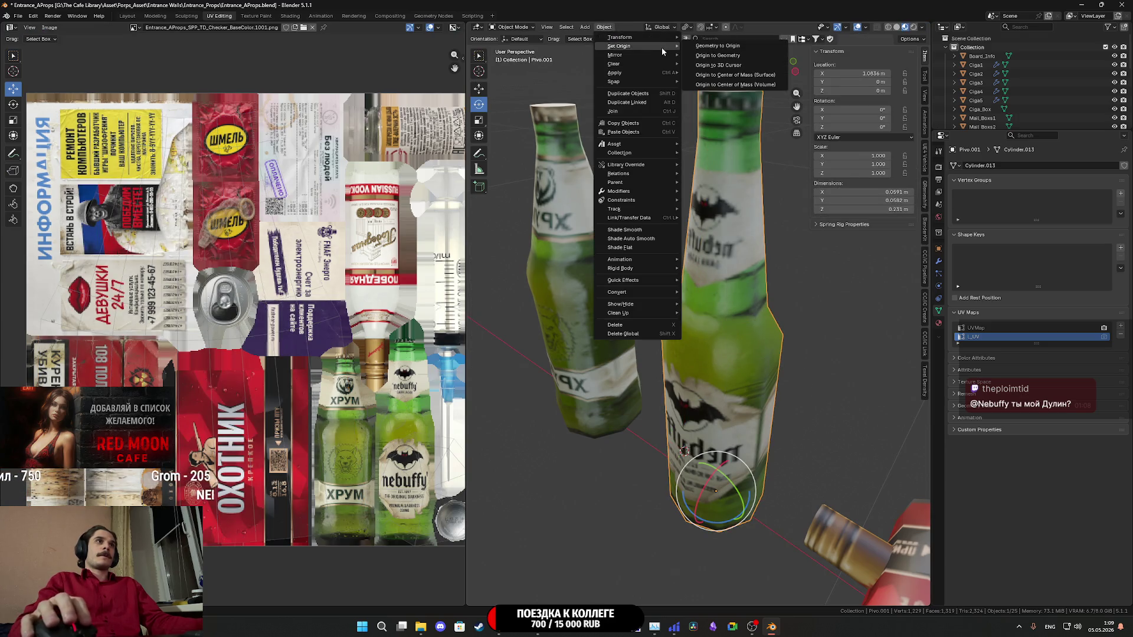
click(731, 66)
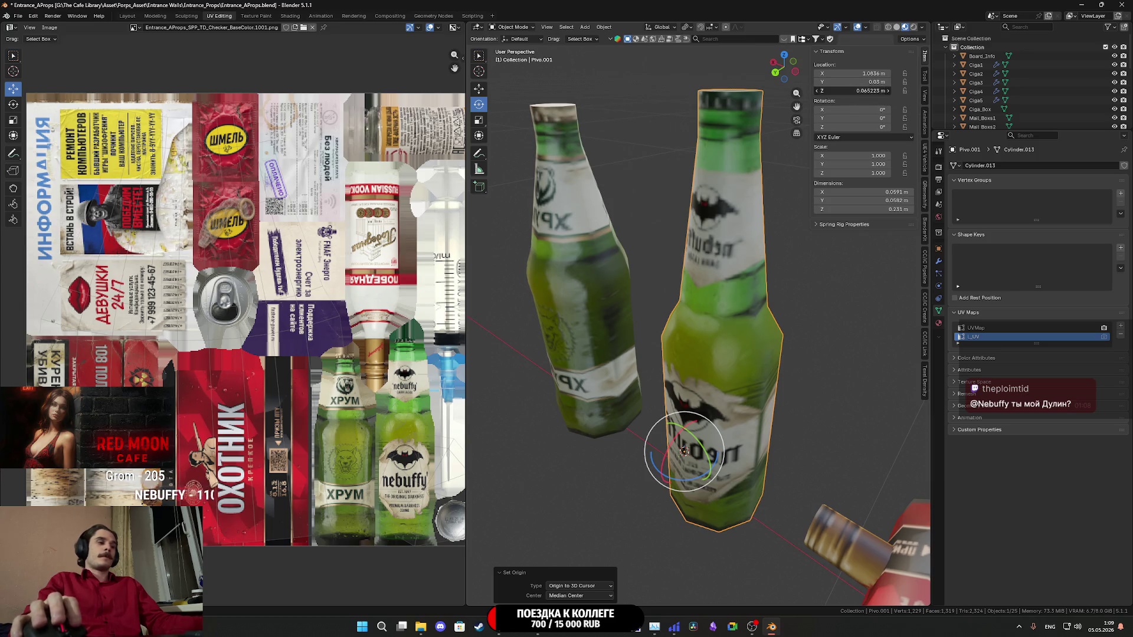
key(Return)
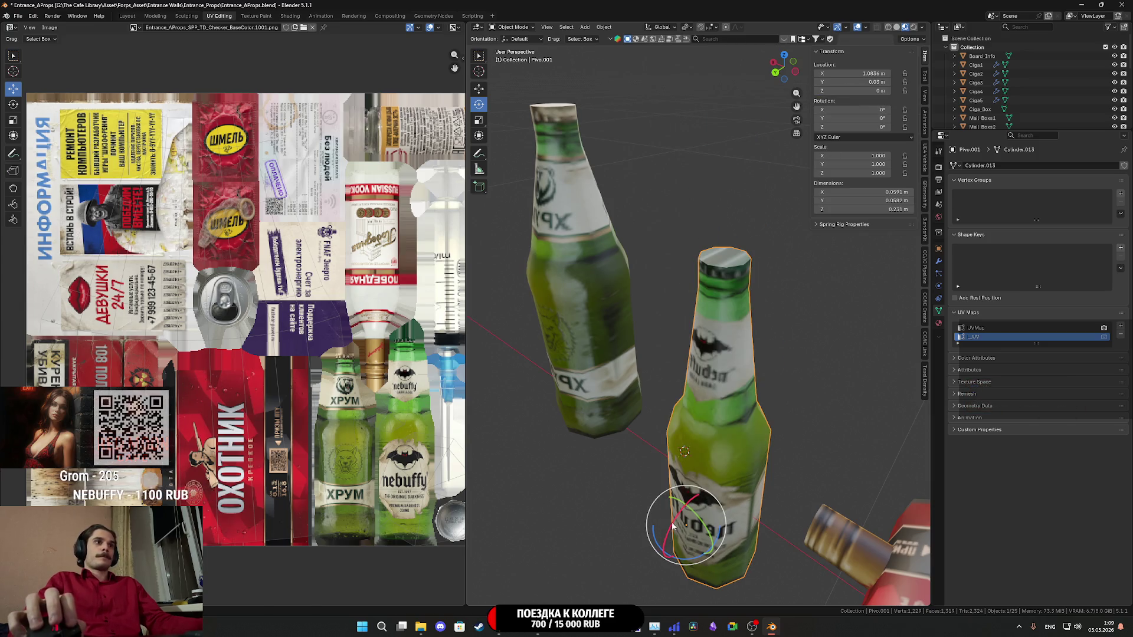
drag(667, 519, 662, 547)
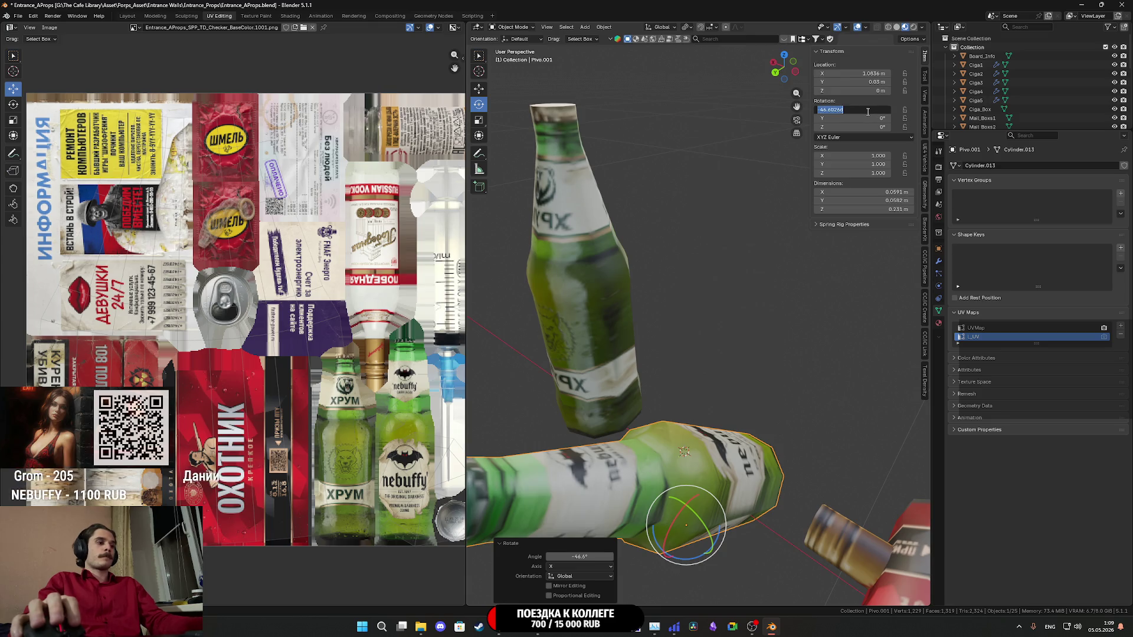
key(Return)
mouse_move(746, 266)
mouse_down()
mouse_move(759, 302)
mouse_move(670, 321)
mouse_up()
- Pivot the second green bottle from a base edge and lay it at Z 0, rotated -90° on X
click(758, 302)
key(Tab)
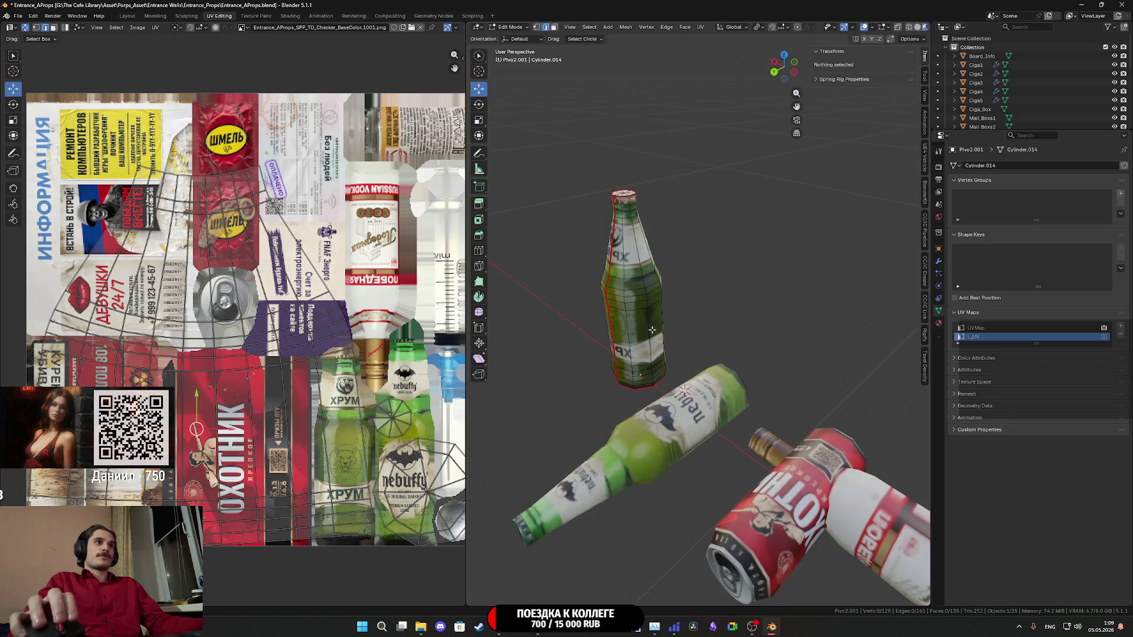
click(614, 328)
key(shift+s)
click(614, 381)
key(Tab)
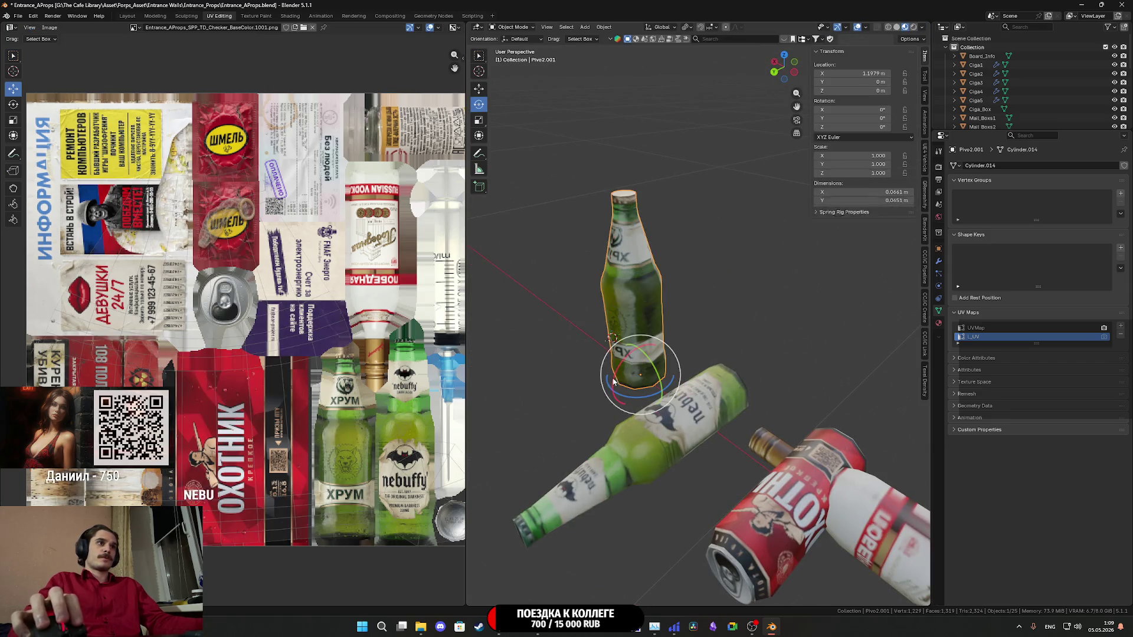
click(603, 27)
mouse_move(643, 46)
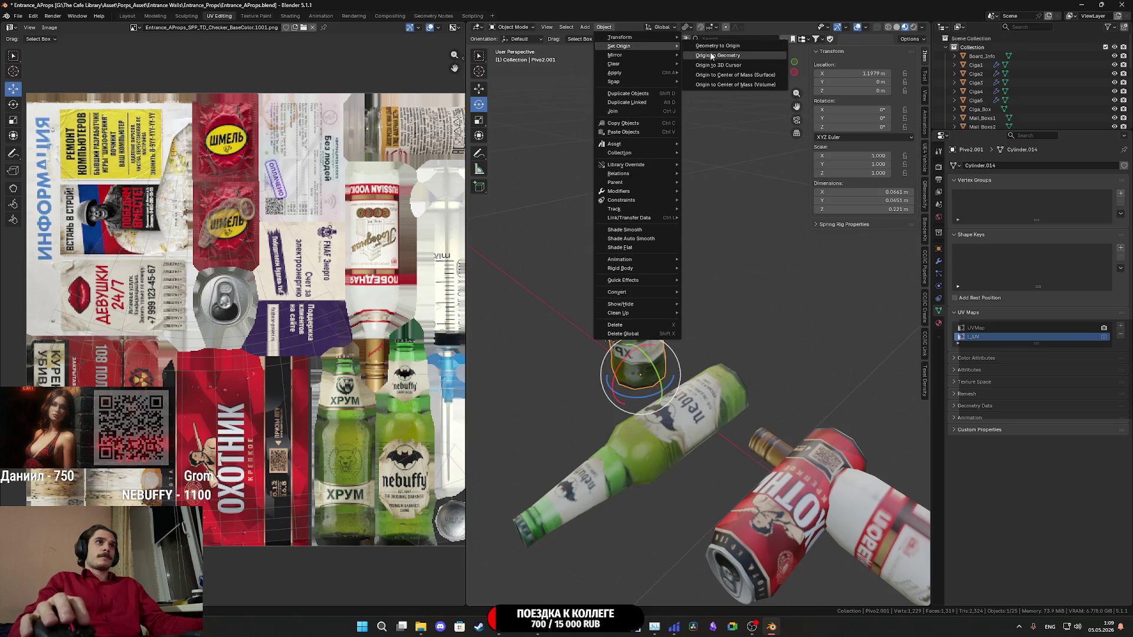
click(729, 66)
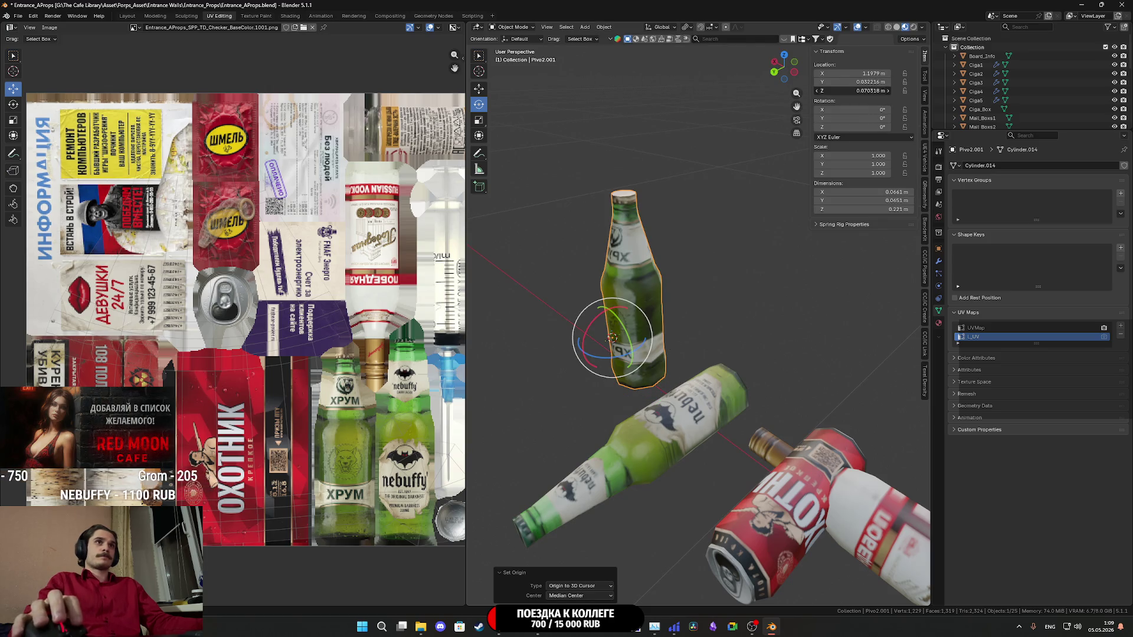
key(Return)
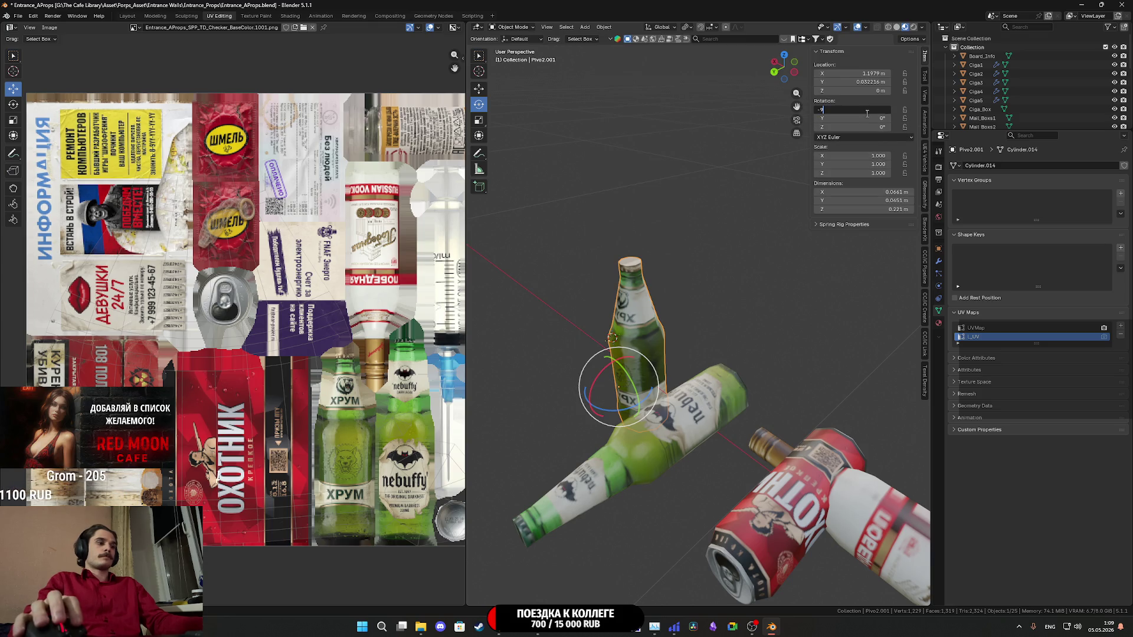
key(Return)
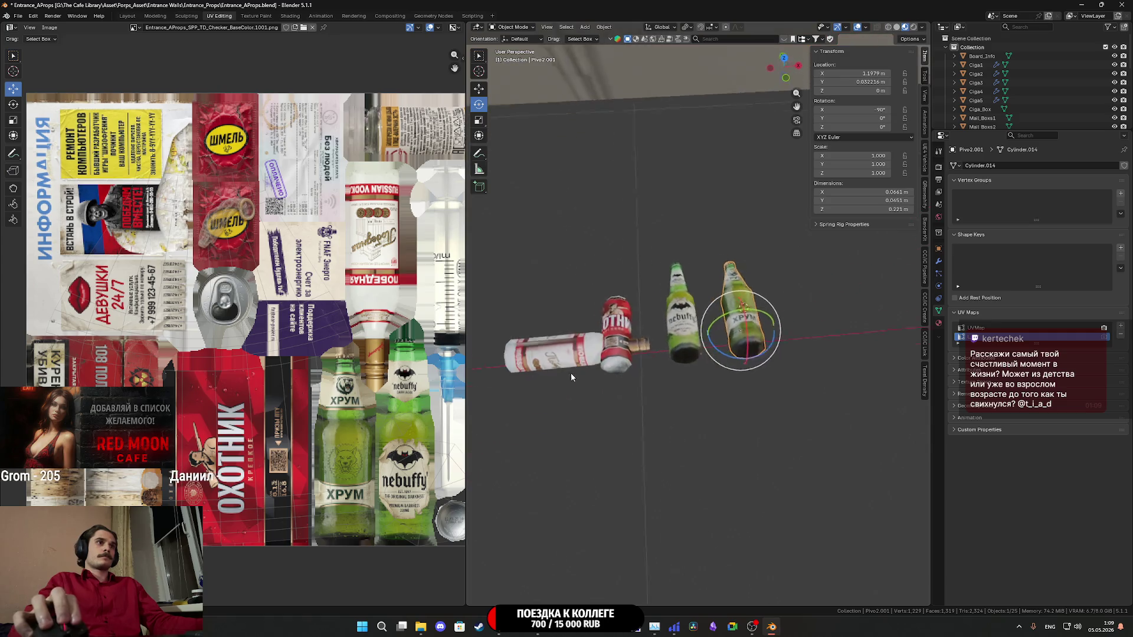
- Select all props and snap them to the 3D cursor at the world origin
scroll(560, 355, down, 5)
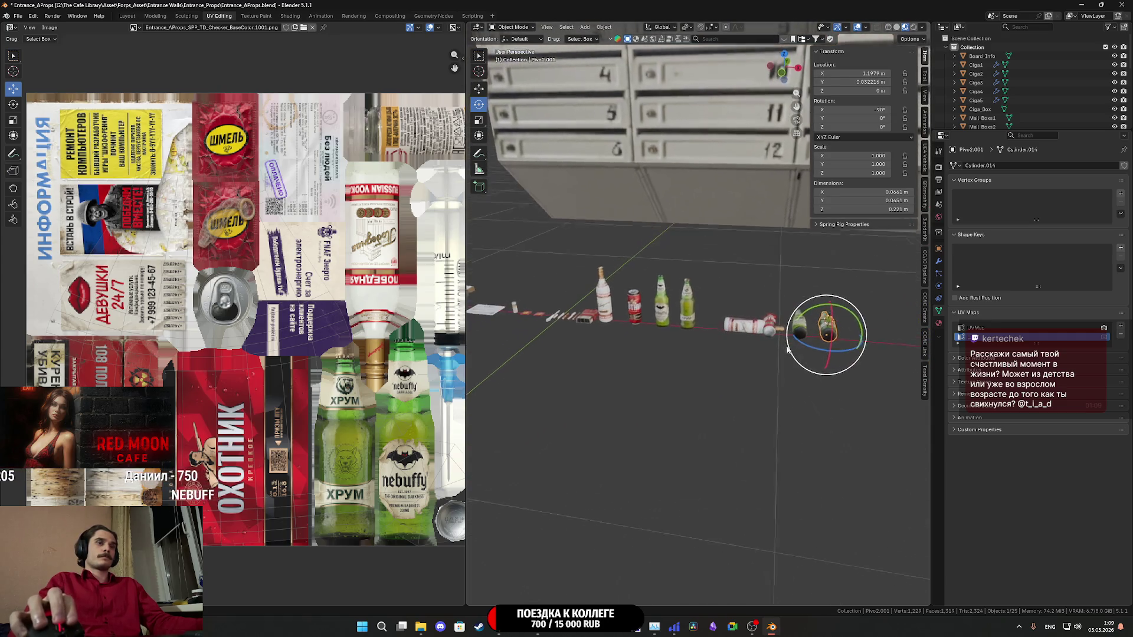
scroll(813, 368, up, 1)
scroll(813, 365, down, 3)
drag(813, 365, 759, 360)
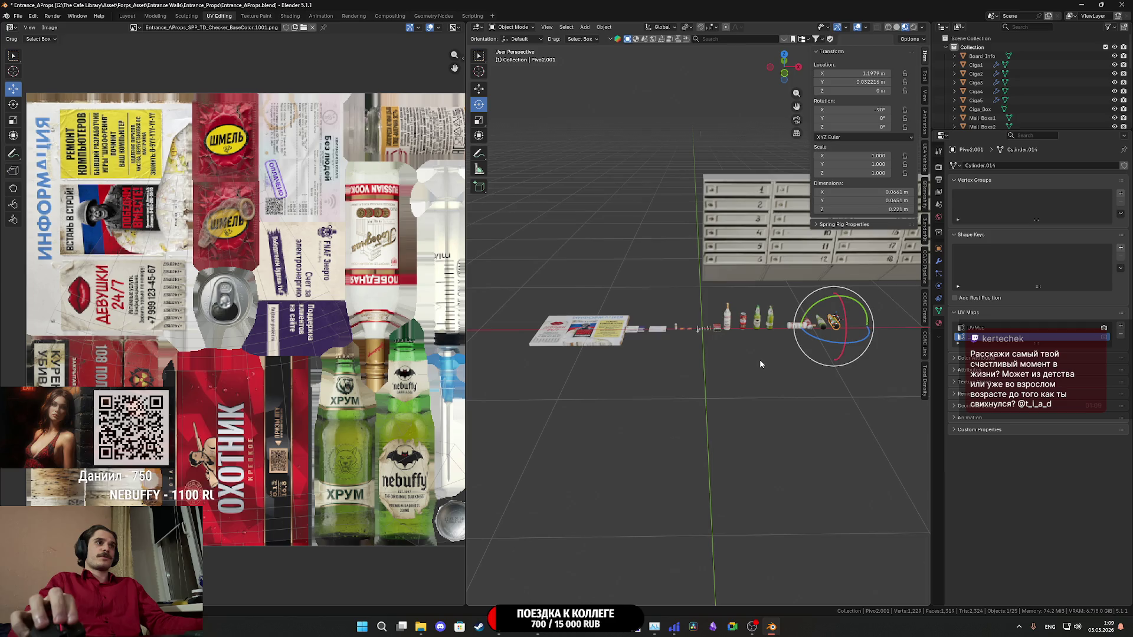
key(a)
scroll(735, 358, up, 3)
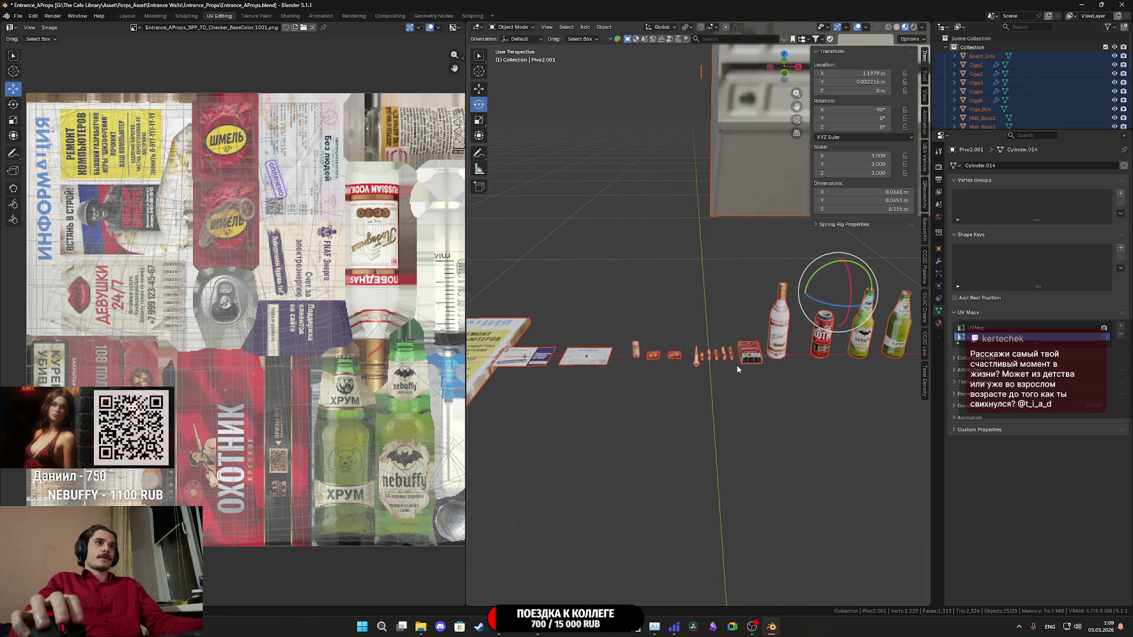
right_click(736, 366)
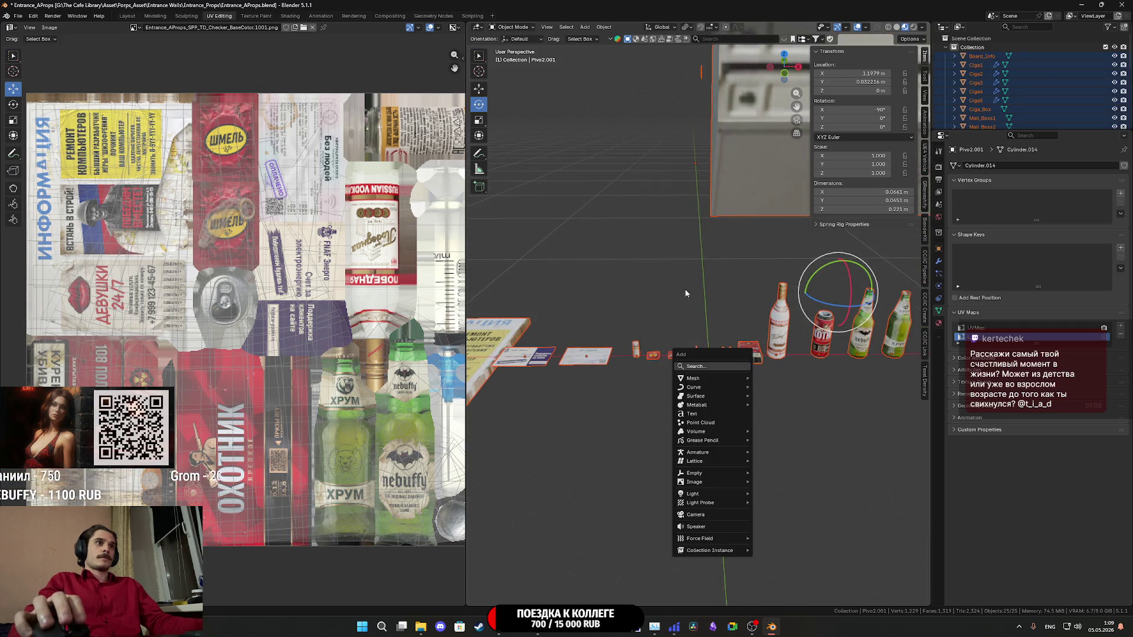
key(shift+s)
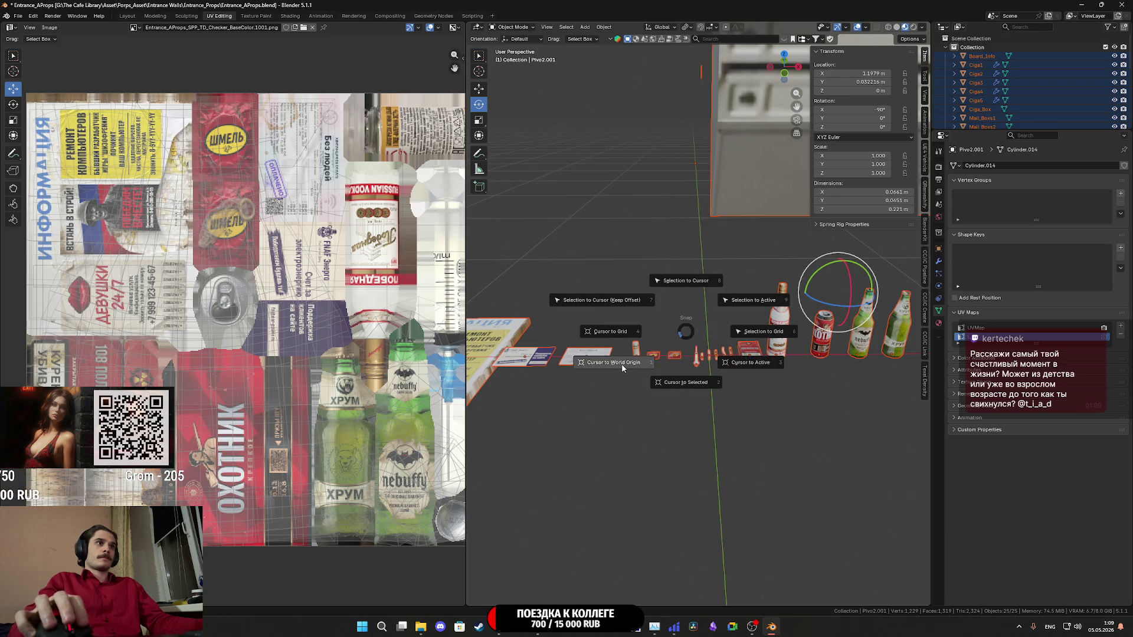
click(676, 383)
key(shift+s)
click(659, 266)
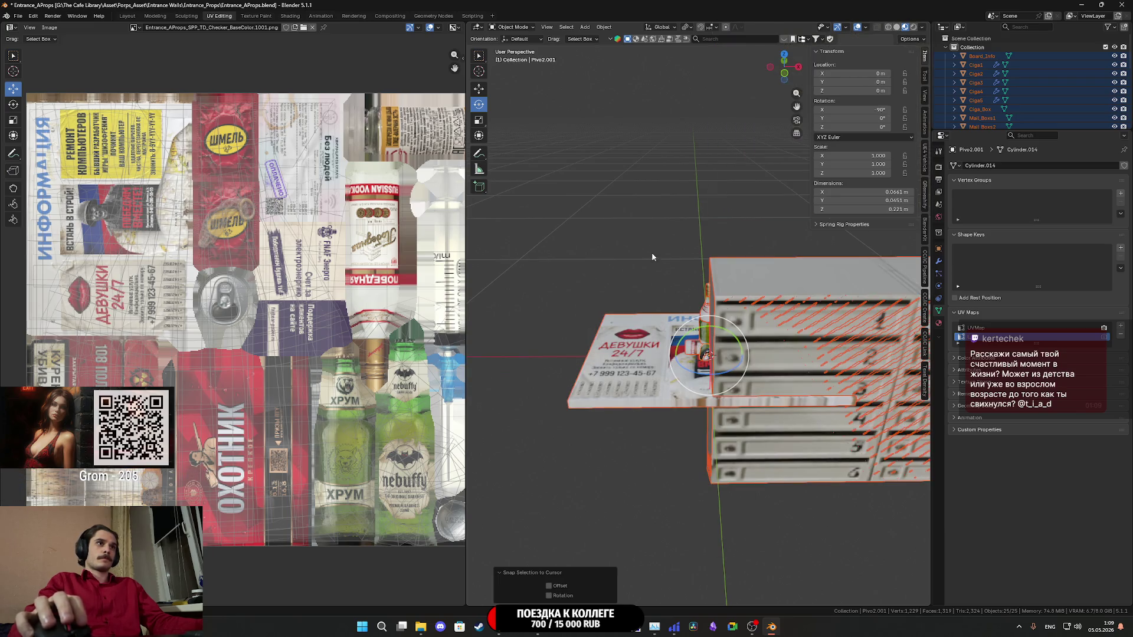
- Export the meshes over Entrance_AProps.fbx, save the .blend file, and minimize Blender
click(17, 16)
mouse_move(47, 142)
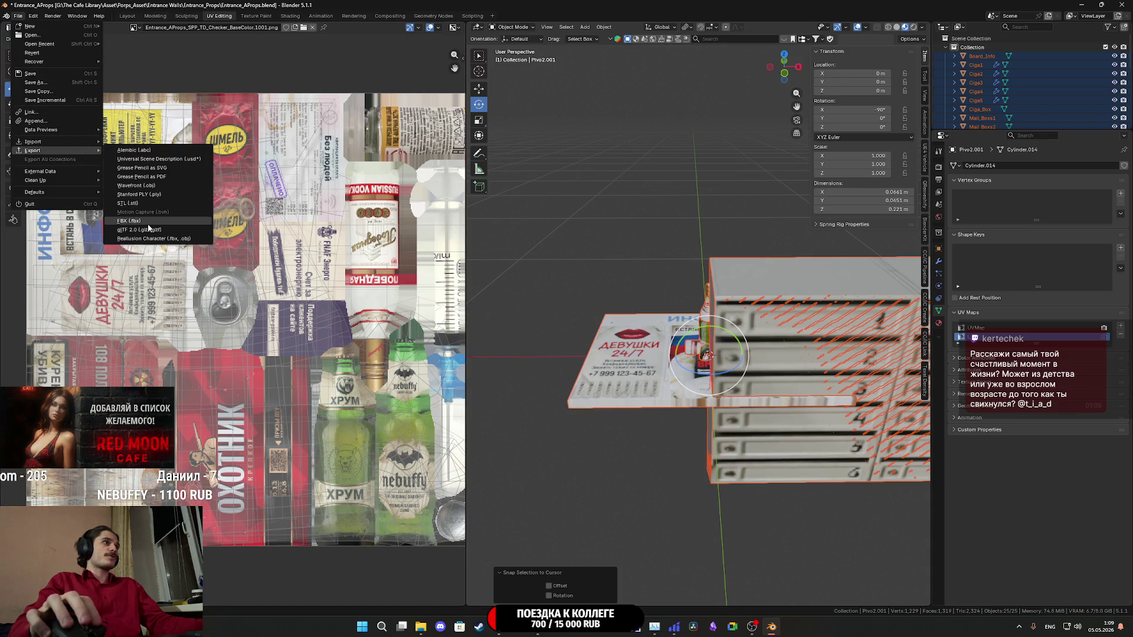
click(131, 221)
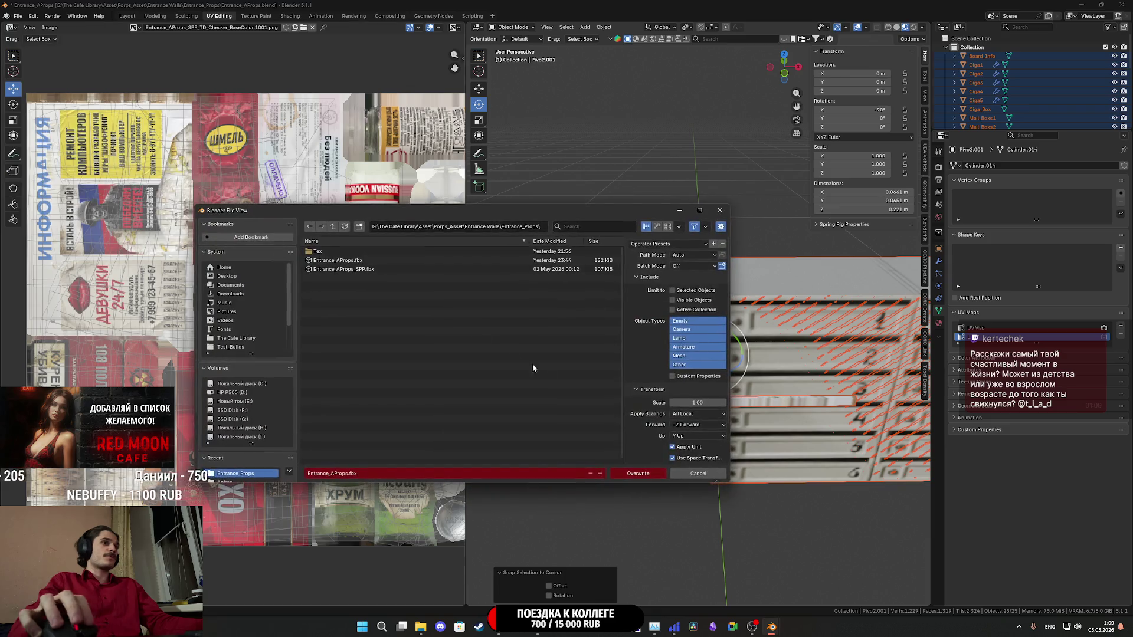
click(698, 357)
scroll(657, 388, down, 2)
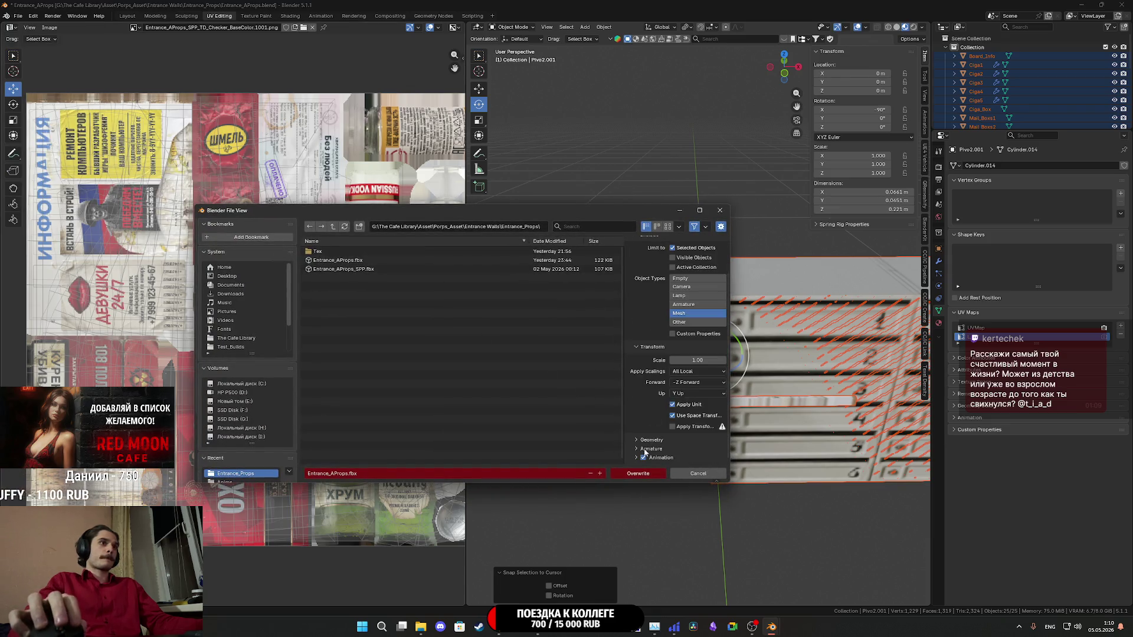
click(648, 449)
scroll(649, 451, down, 3)
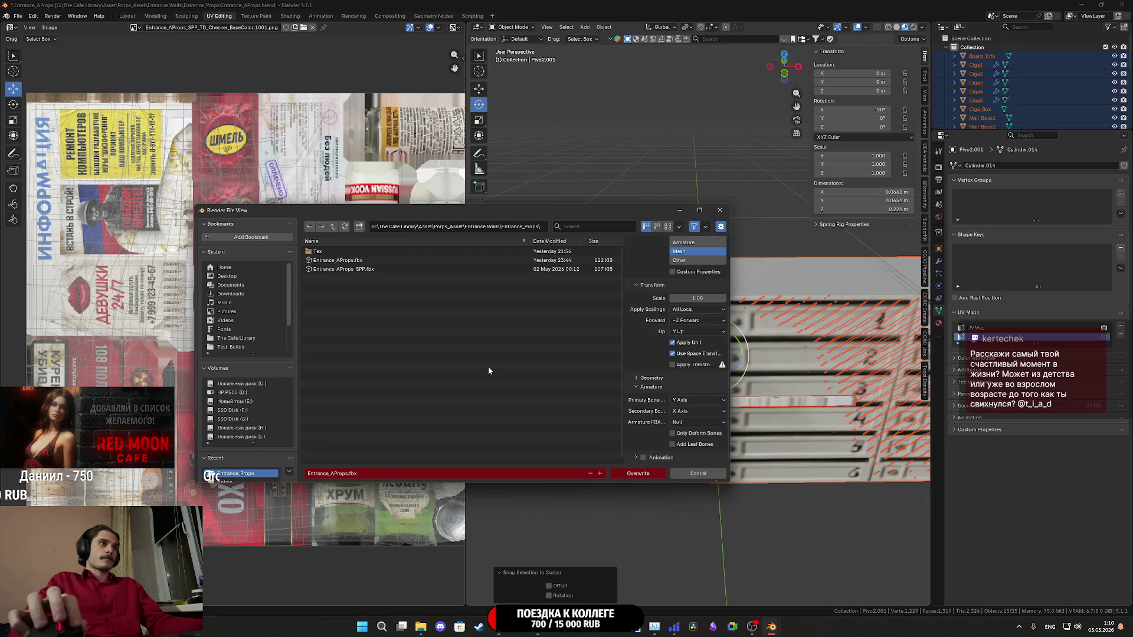
click(641, 473)
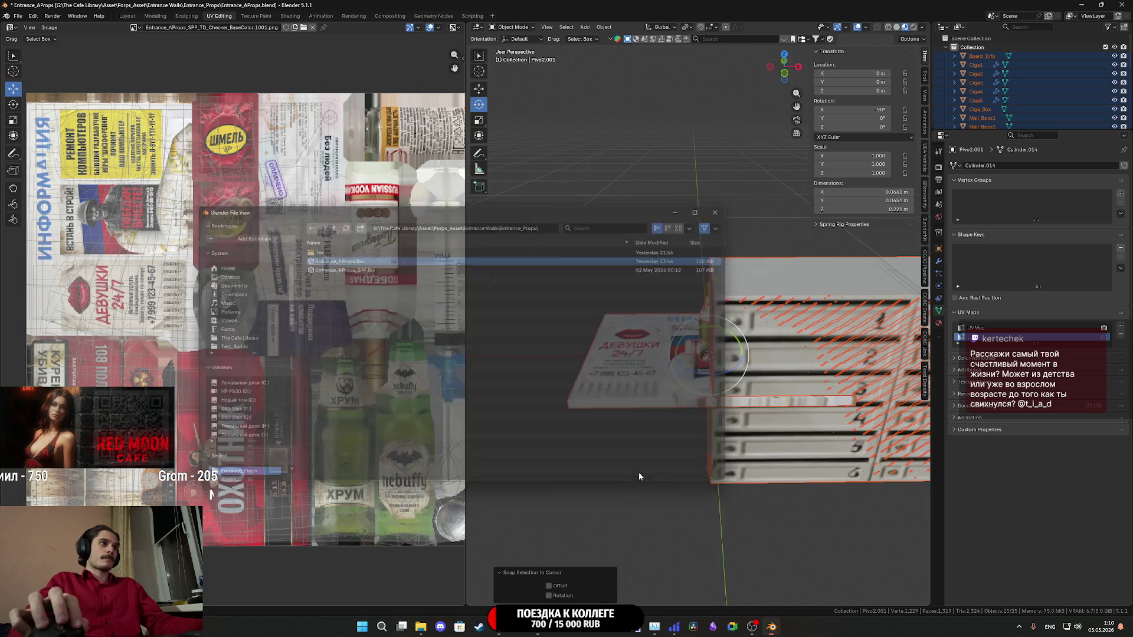
key(ctrl+s)
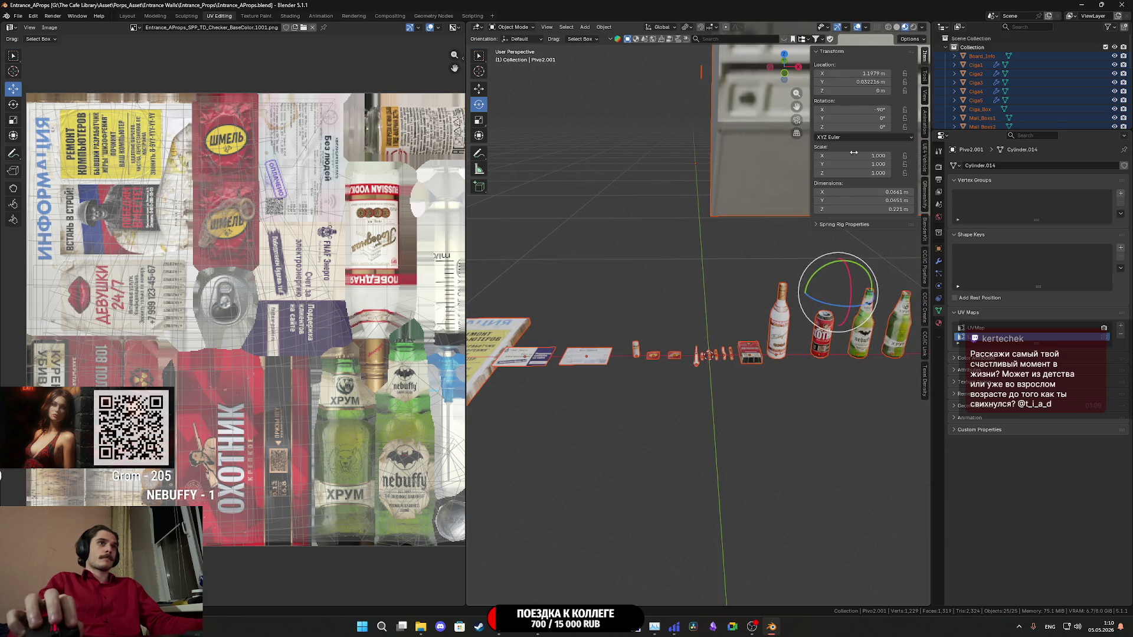
click(1081, 5)
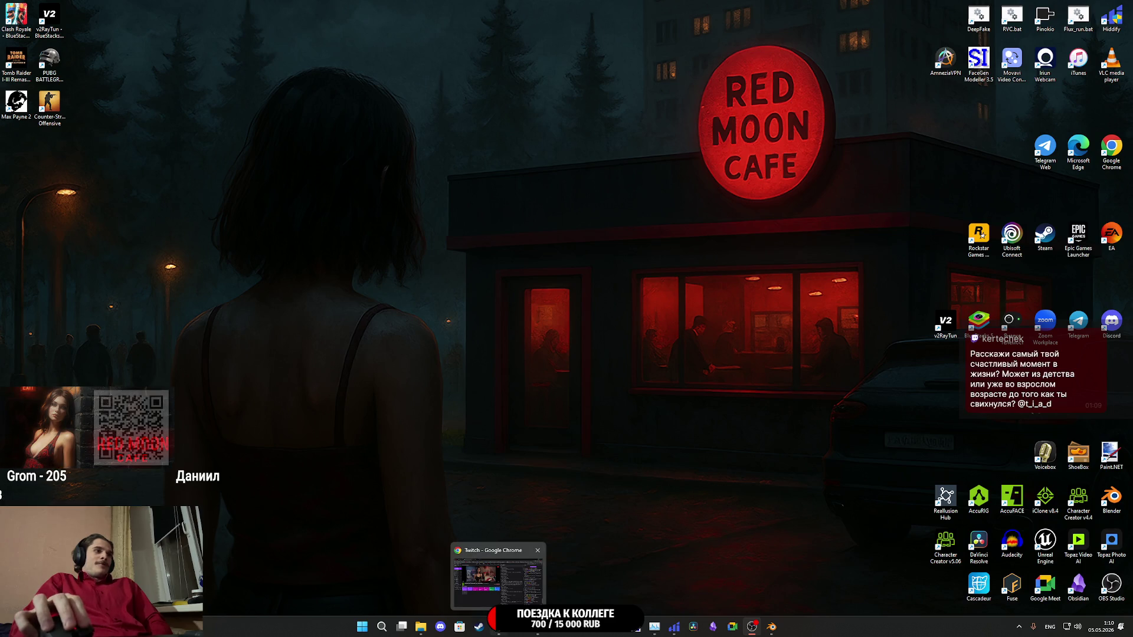
- Bring the Twitch stream manager window back up from the taskbar
click(499, 627)
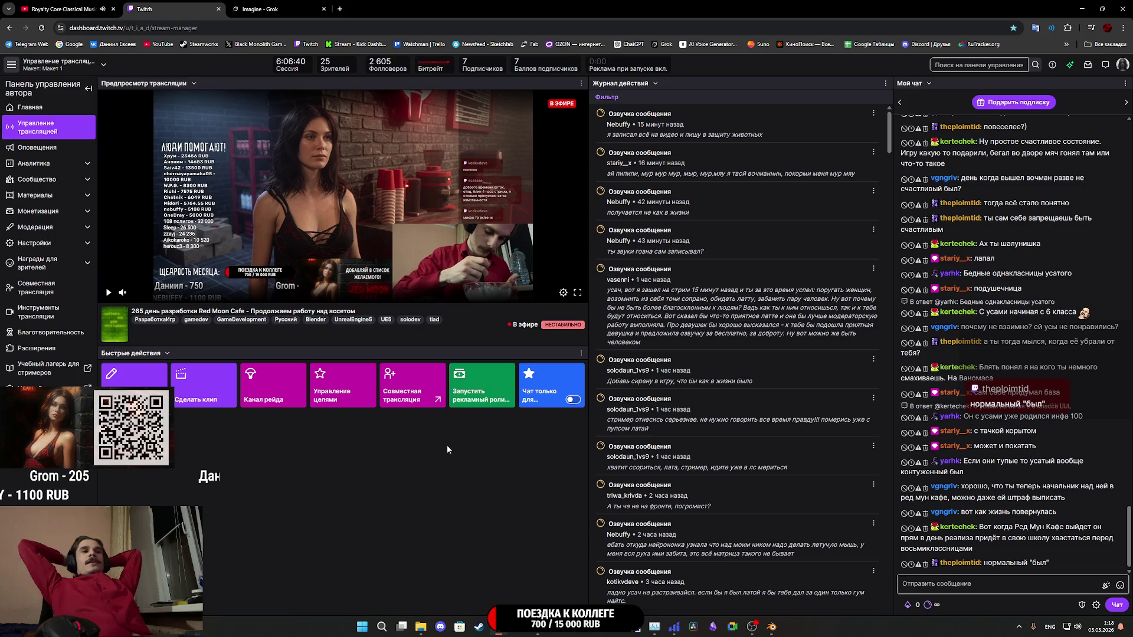
click(772, 630)
scroll(688, 375, up, 3)
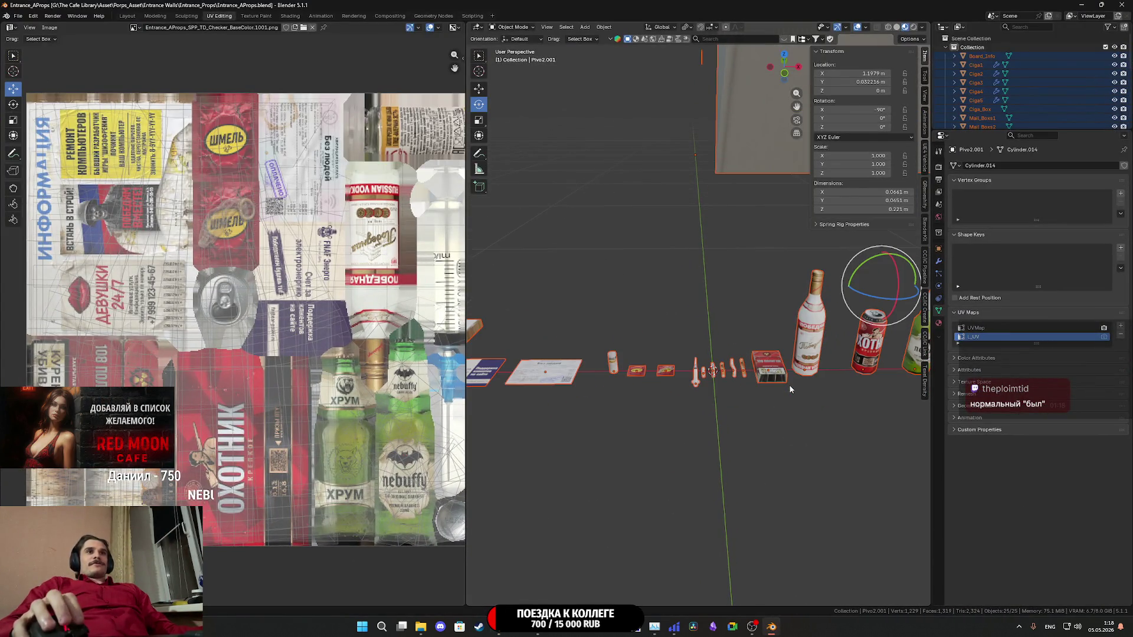
click(1081, 4)
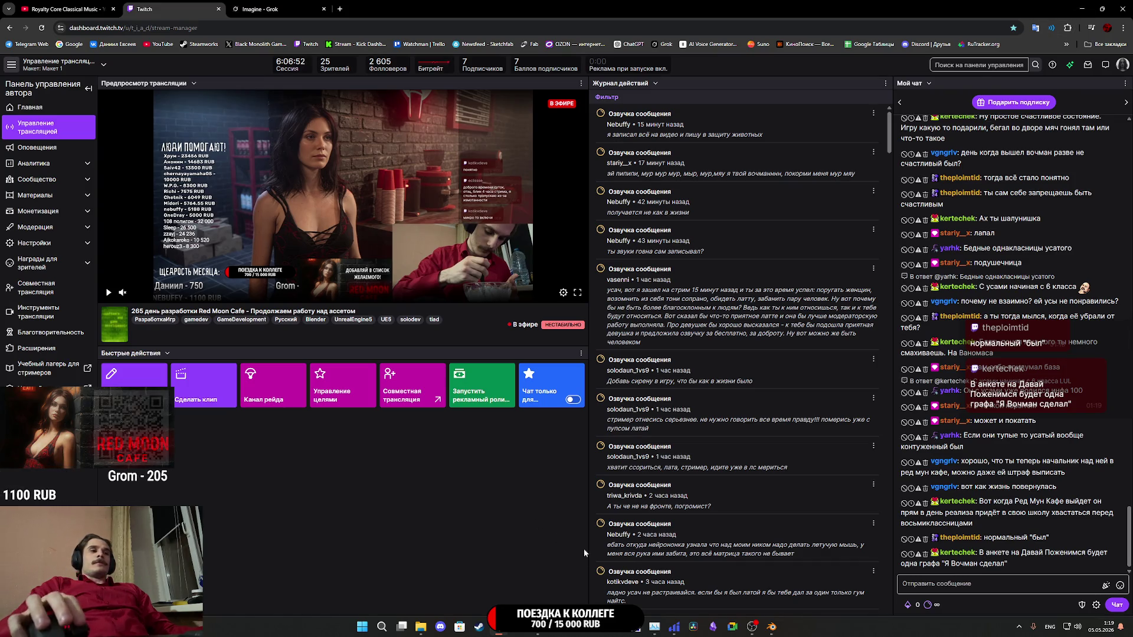
mouse_move(542, 631)
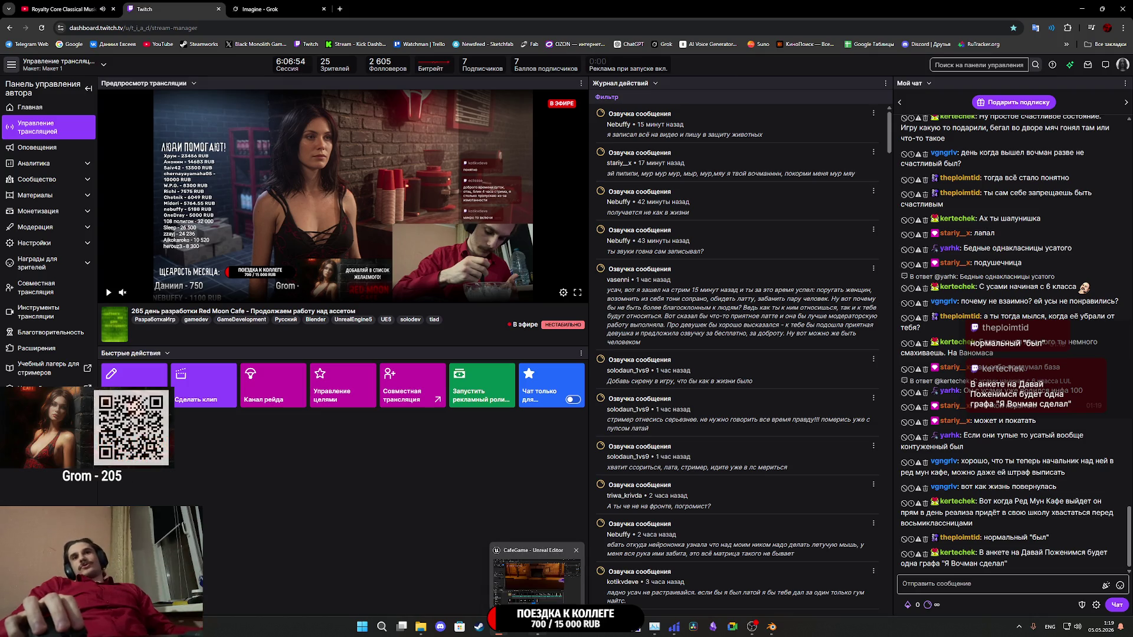
- Import Entrance_AProps.fbx into the Content Browser, answering No to all conflicts so existing assets stay
click(534, 633)
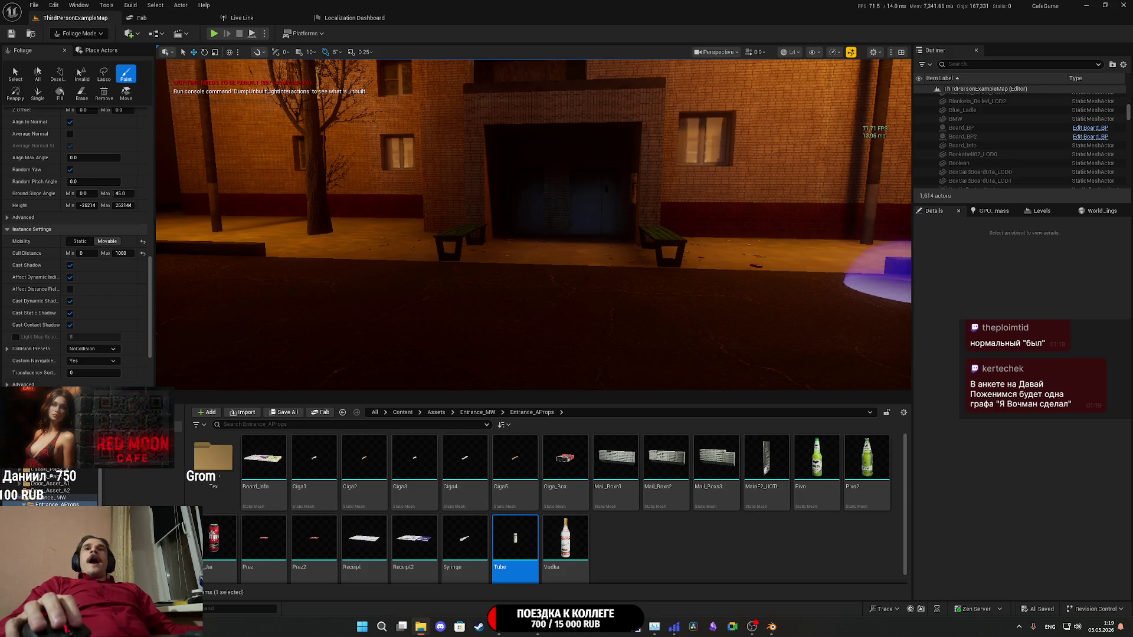
drag(726, 557, 726, 557)
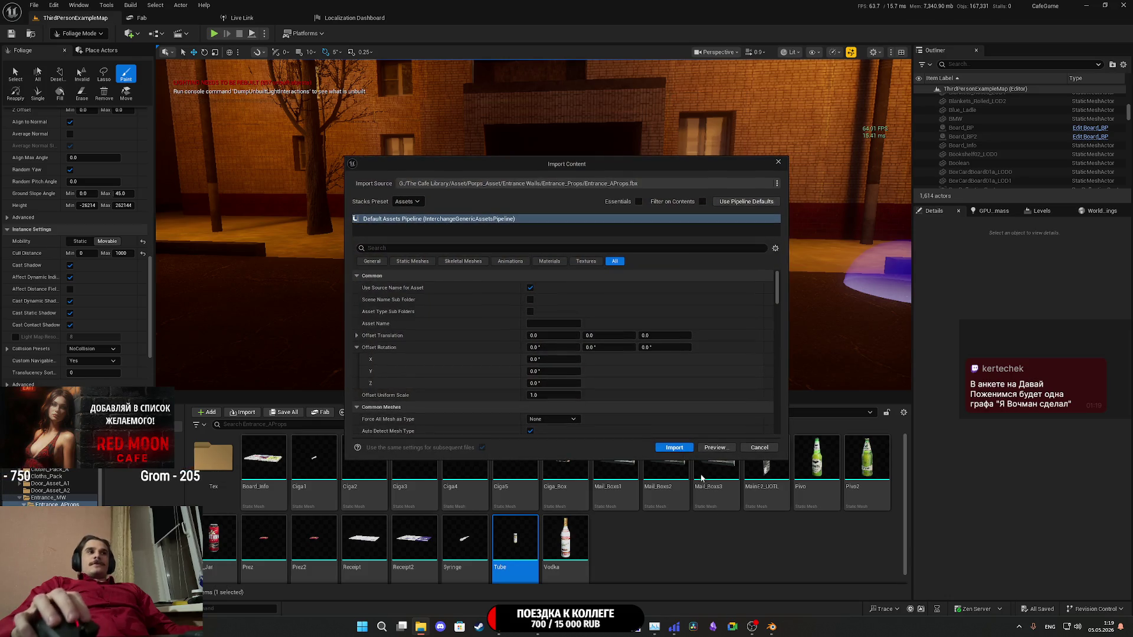
click(682, 448)
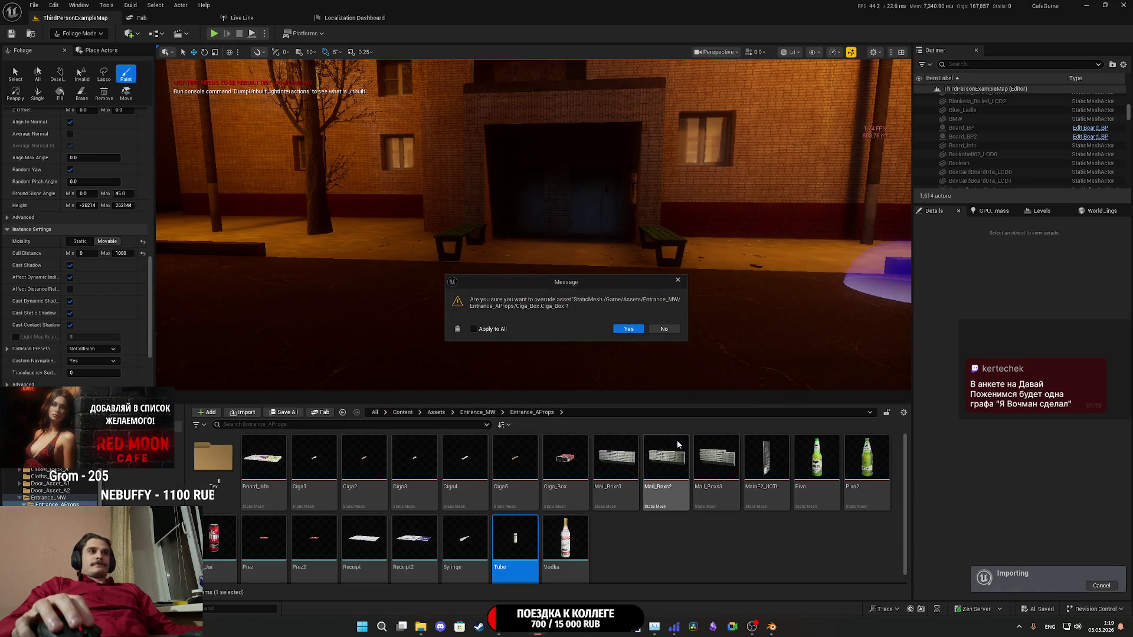
click(475, 328)
click(665, 330)
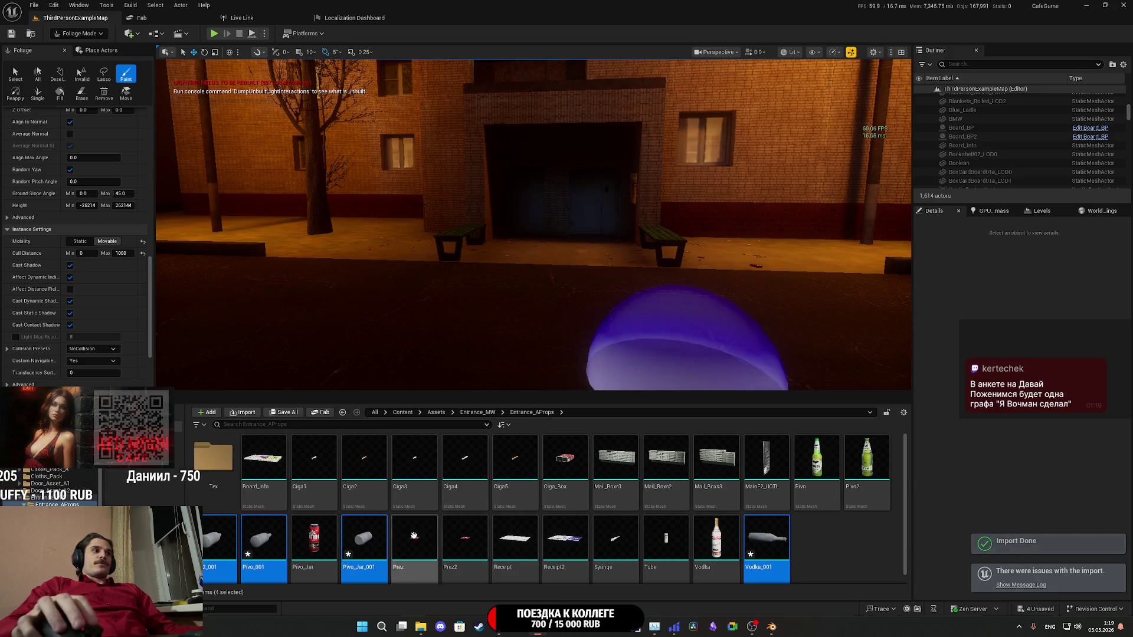
- Open the Pivo2_001, Pivo_Jar_001 and Vodka_001 meshes in the mesh editor
double_click(214, 532)
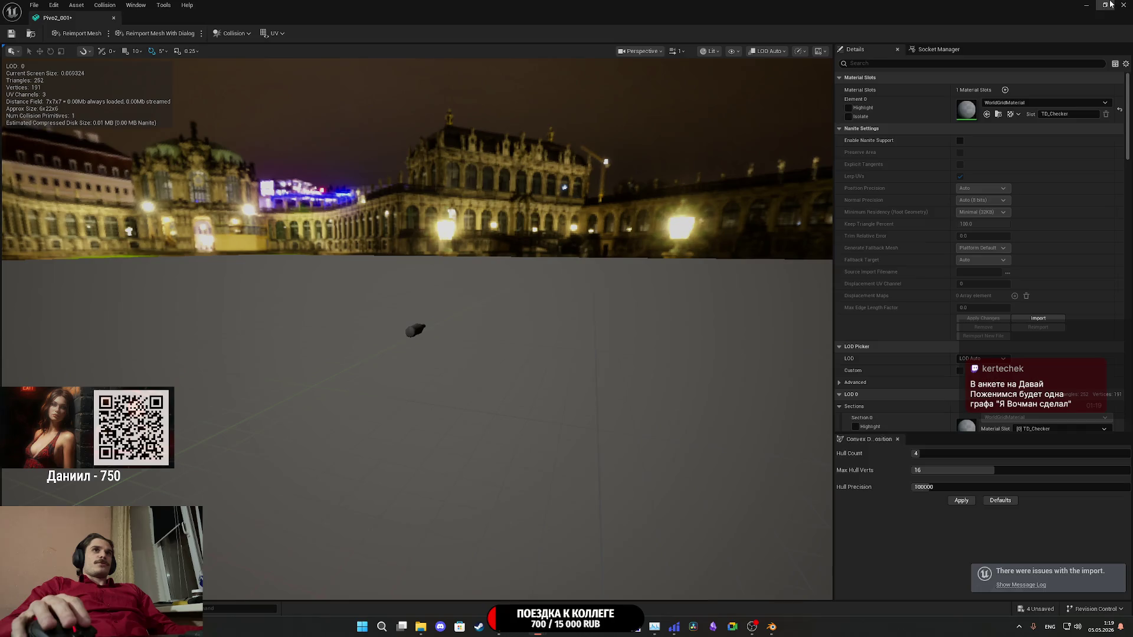
click(1105, 5)
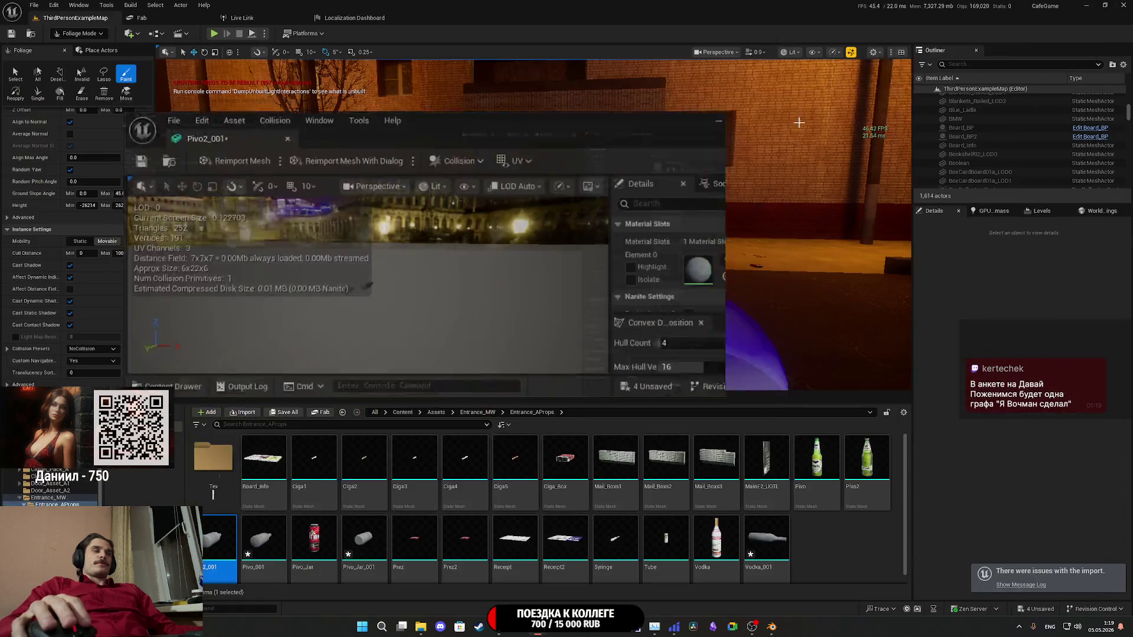
double_click(372, 542)
click(764, 546)
double_click(761, 540)
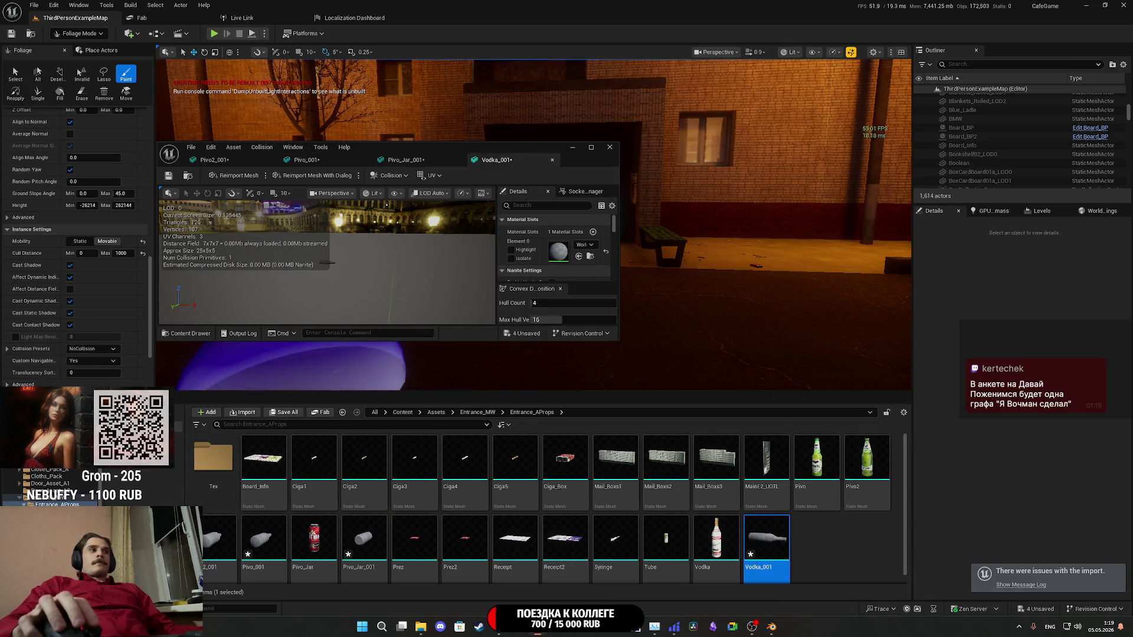
- Assign the EAP_M material from the Tex folder to Vodka_001's material slot
double_click(214, 458)
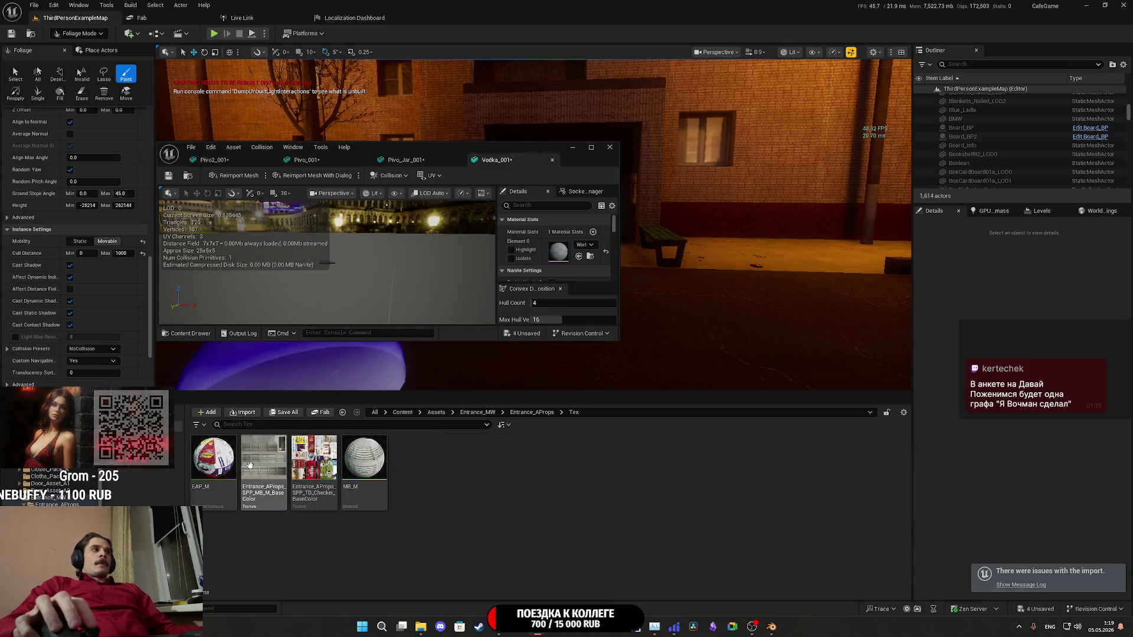
click(213, 458)
click(580, 258)
double_click(544, 147)
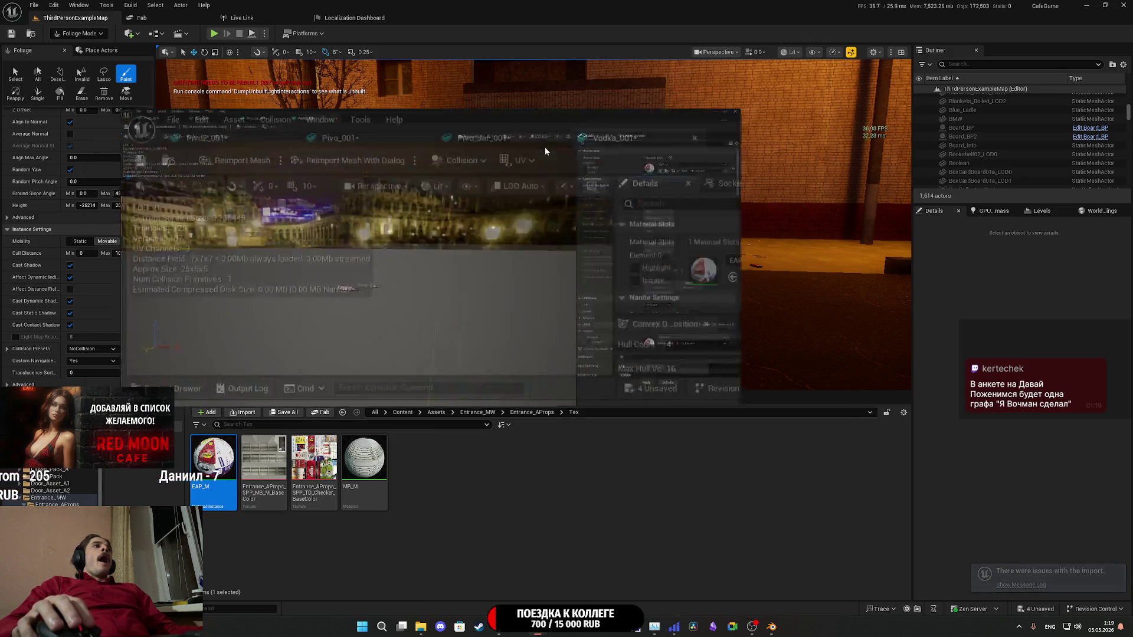
scroll(425, 297, up, 8)
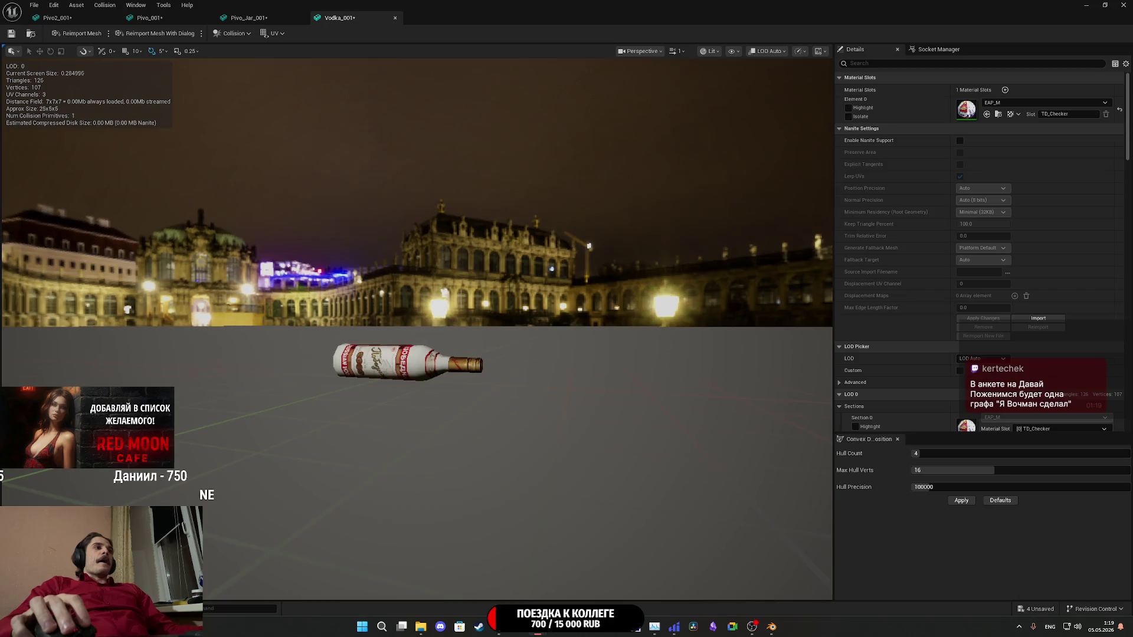
- Close Vodka_001 and assign EAP_M to the Pivo_Jar_001 can's material slot
scroll(425, 296, down, 3)
scroll(267, 125, down, 2)
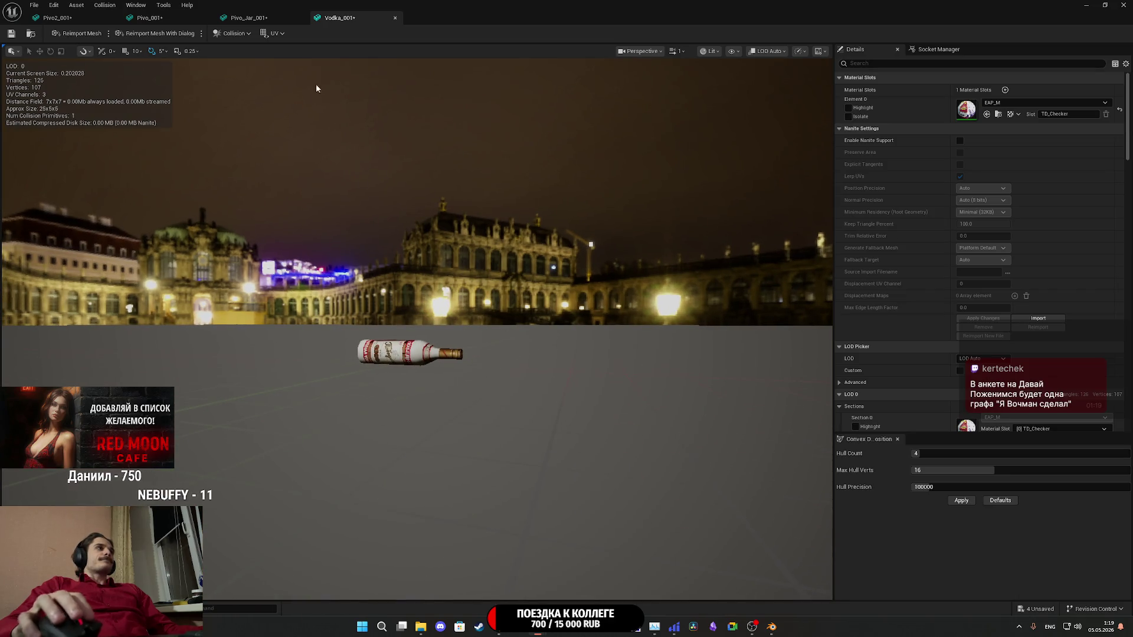
click(395, 18)
click(987, 114)
drag(484, 377, 463, 334)
key(f)
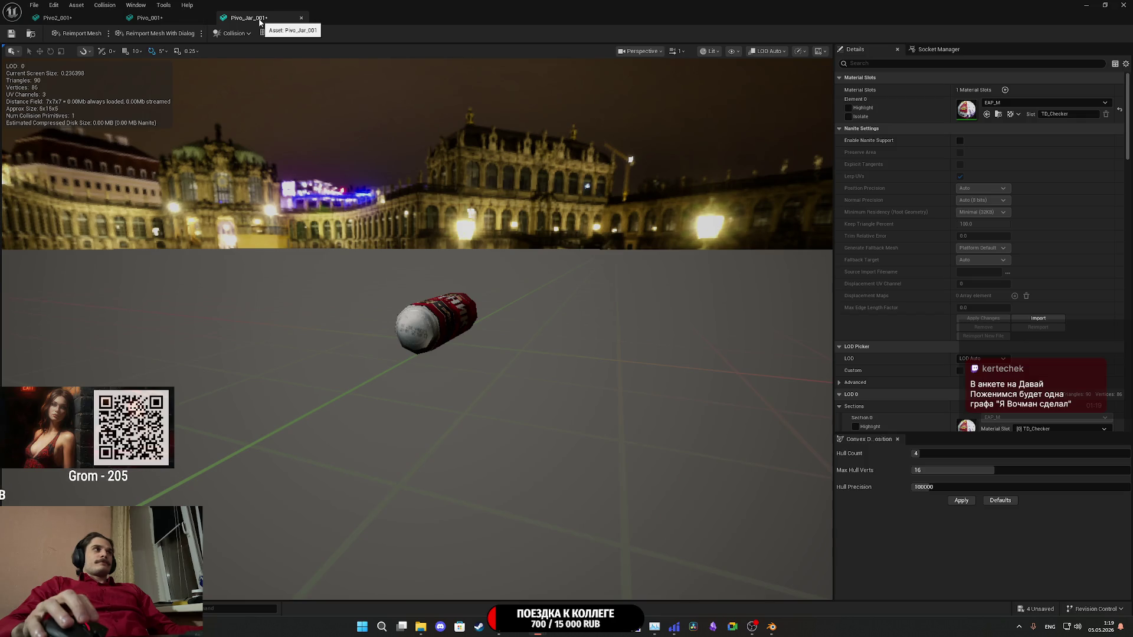
- Turn off Generate Lightmap UVs on the can with Destination Lightmap Index 1, apply, and check UV channel 1
click(270, 34)
click(268, 35)
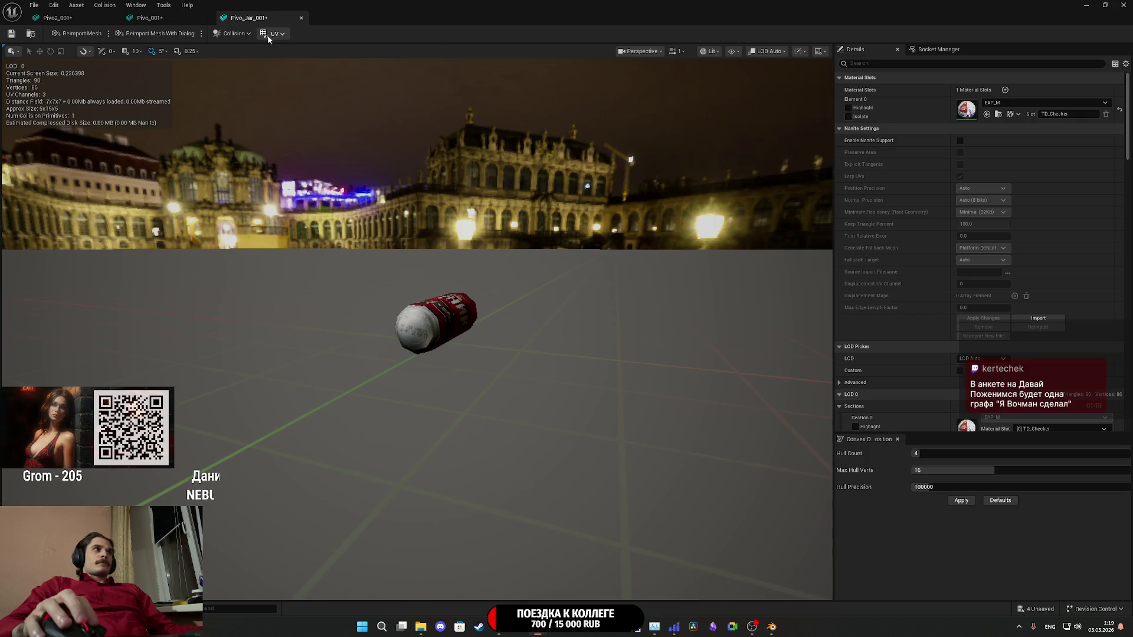
scroll(929, 350, down, 10)
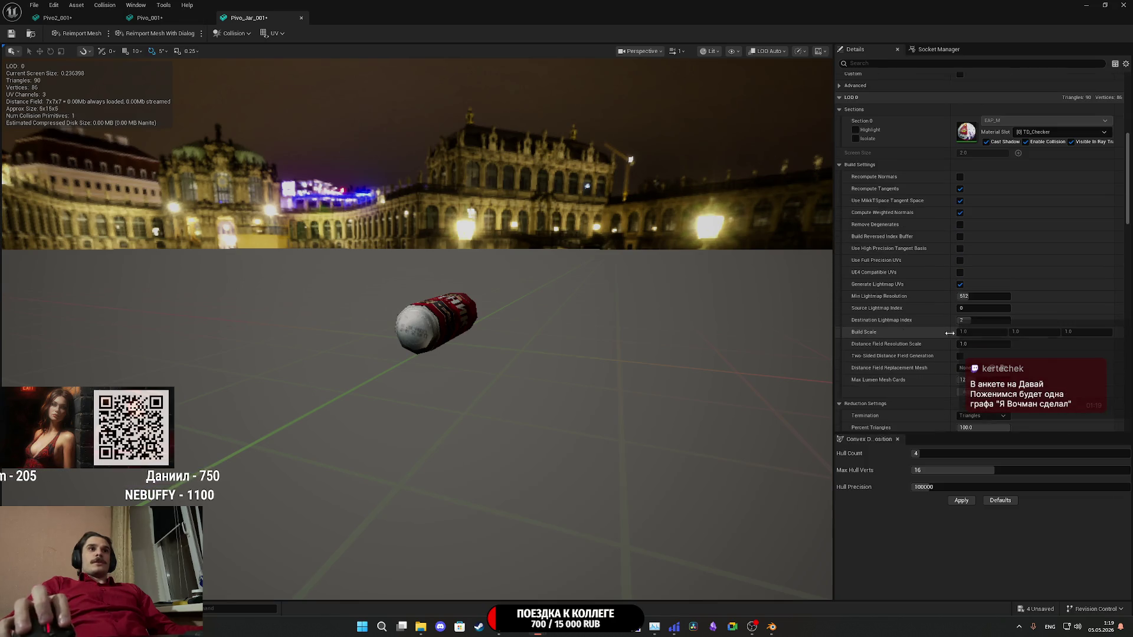
click(959, 271)
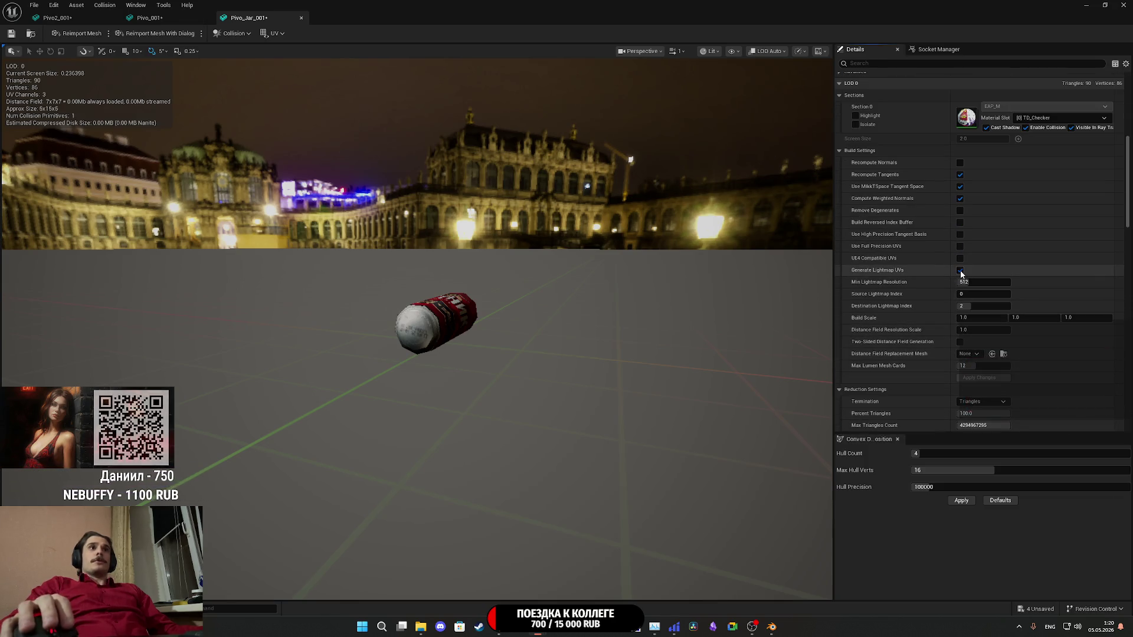
click(979, 376)
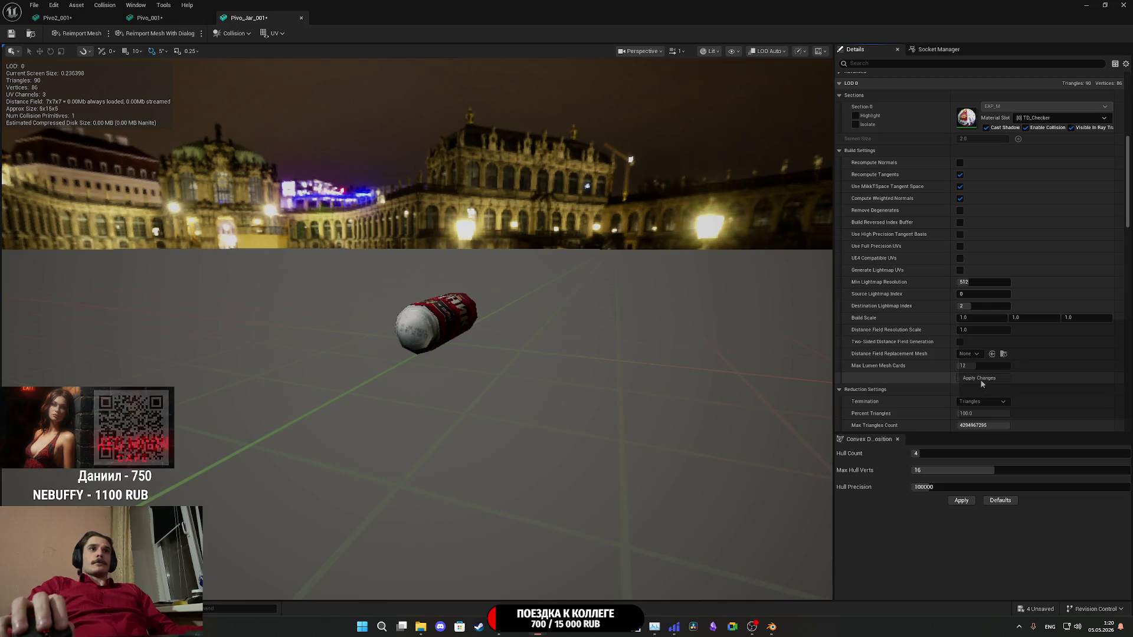
click(979, 306)
text(1)
key(Return)
click(980, 377)
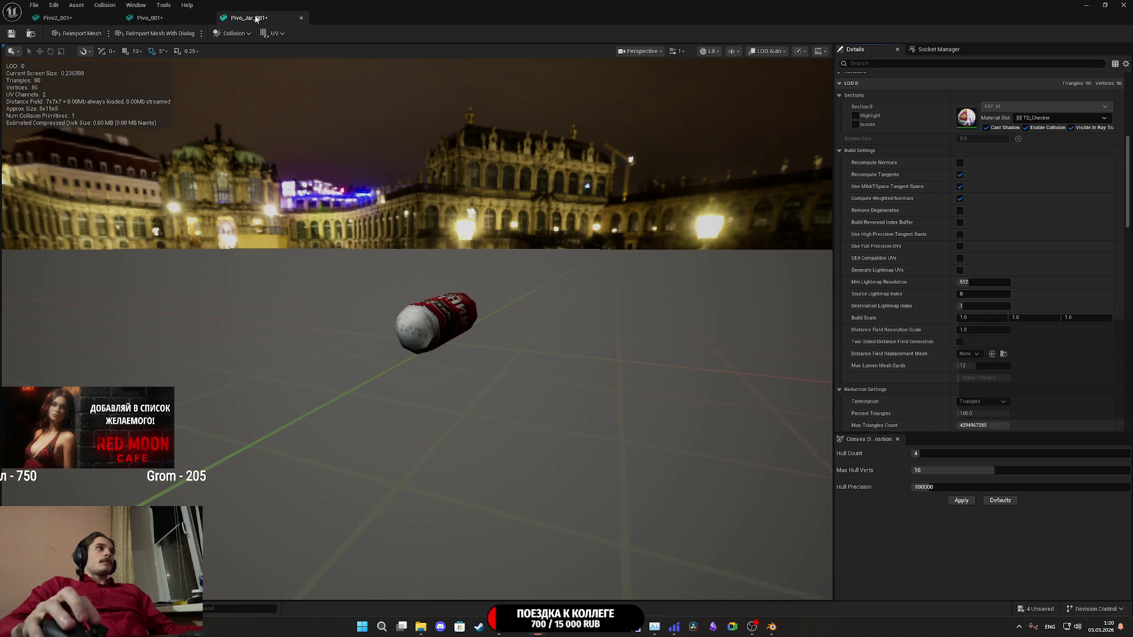
click(273, 33)
click(300, 76)
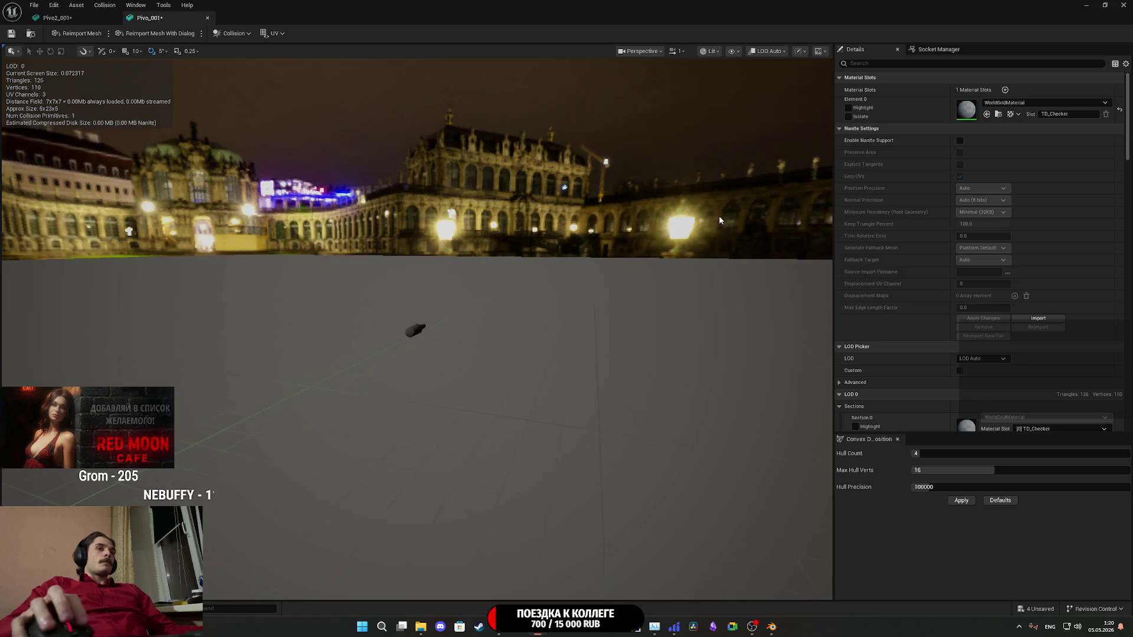
click(301, 18)
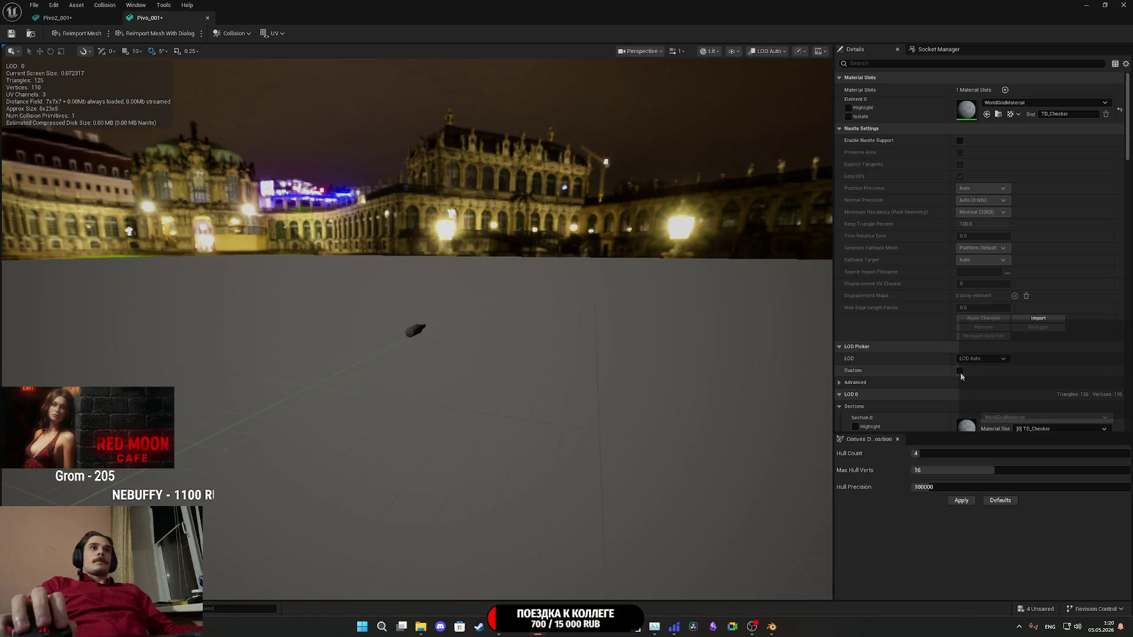
- Set Pivo_001's Destination Lightmap Index to 1 with lightmap UV generation off, and apply
scroll(941, 348, down, 9)
click(973, 363)
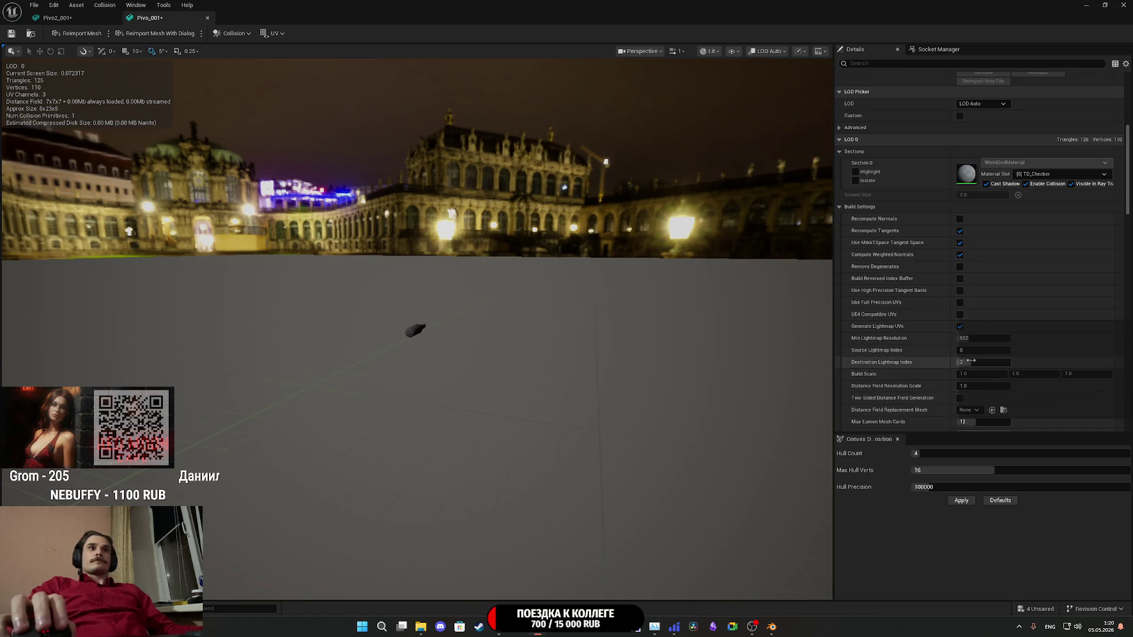
text(1)
scroll(942, 368, down, 2)
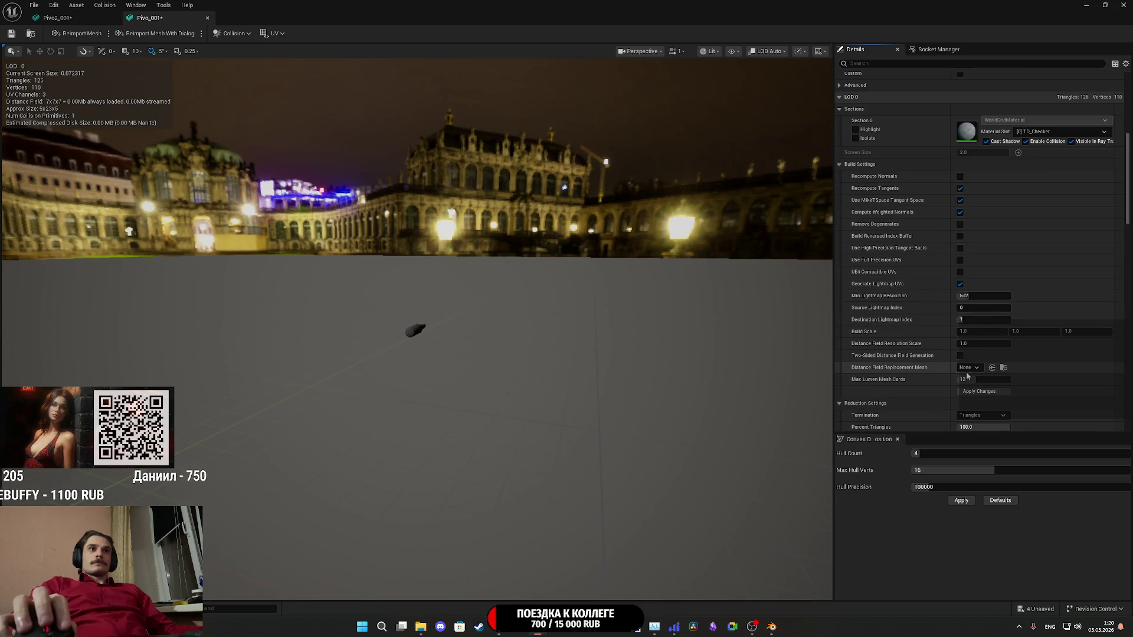
click(960, 284)
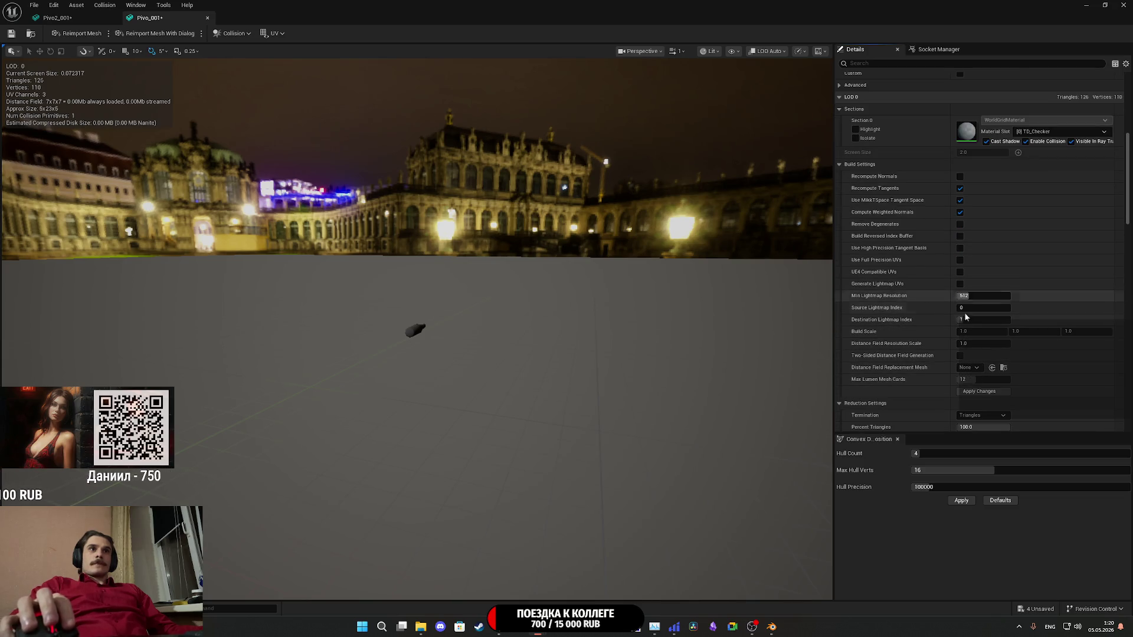
click(978, 391)
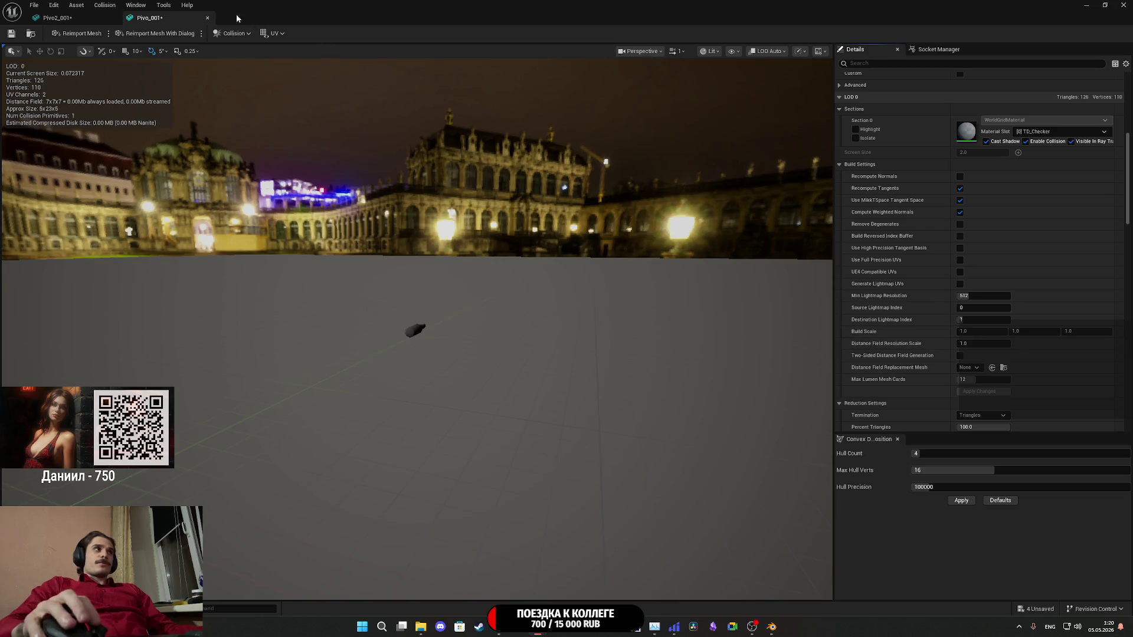
middle_click(173, 17)
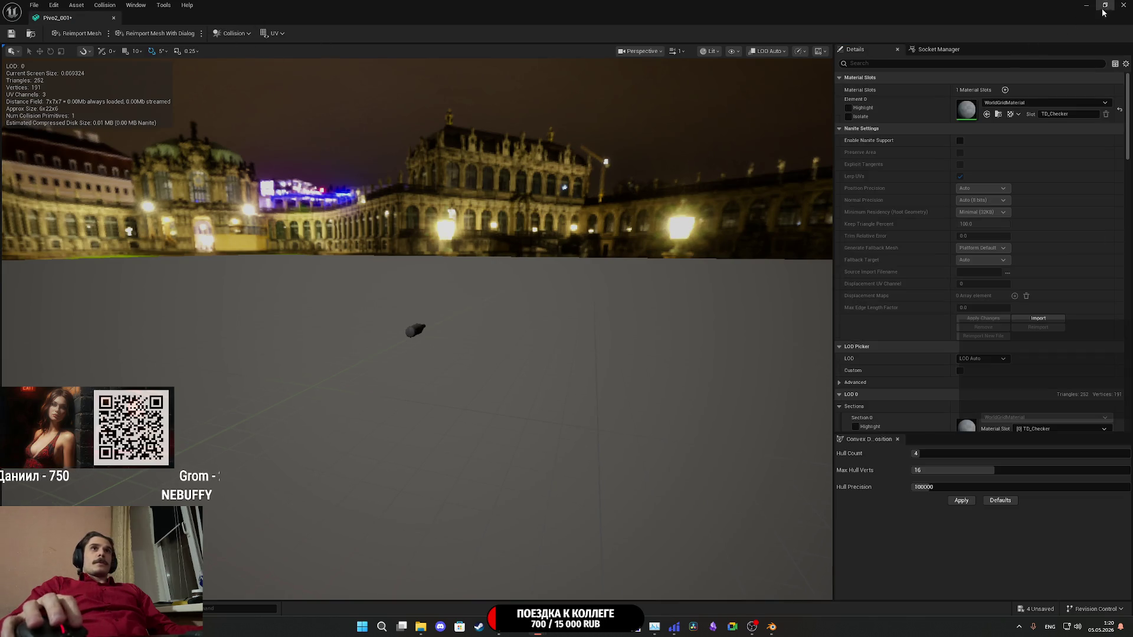
- Rebuild Pivo2_001 with Destination Lightmap Index 1 and confirm UV channel 1 exists
scroll(948, 201, down, 10)
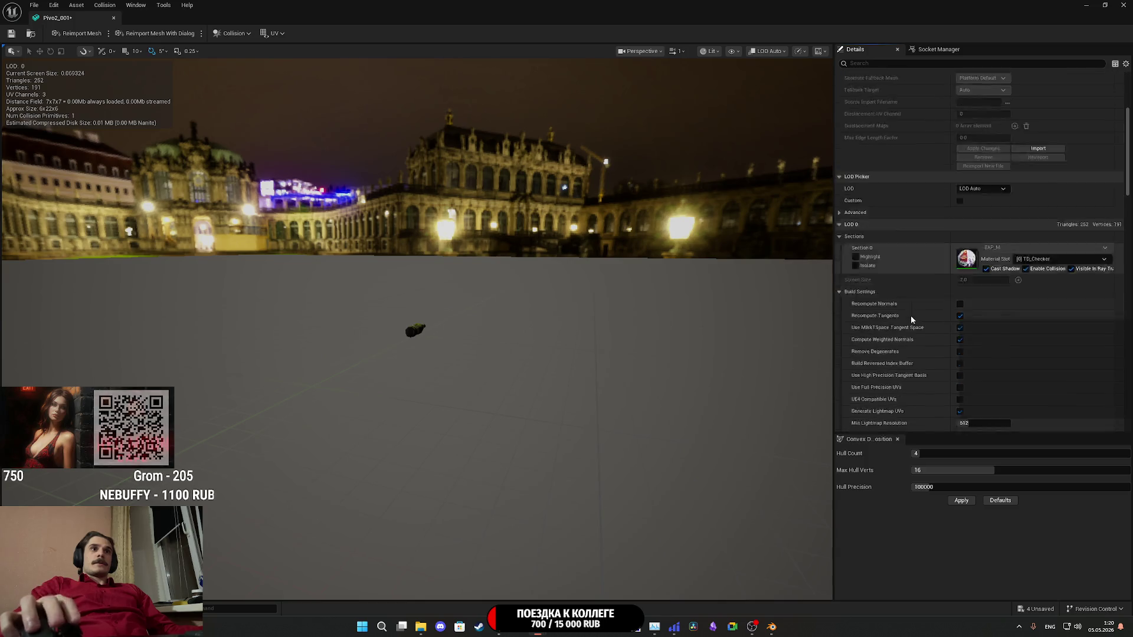
click(980, 306)
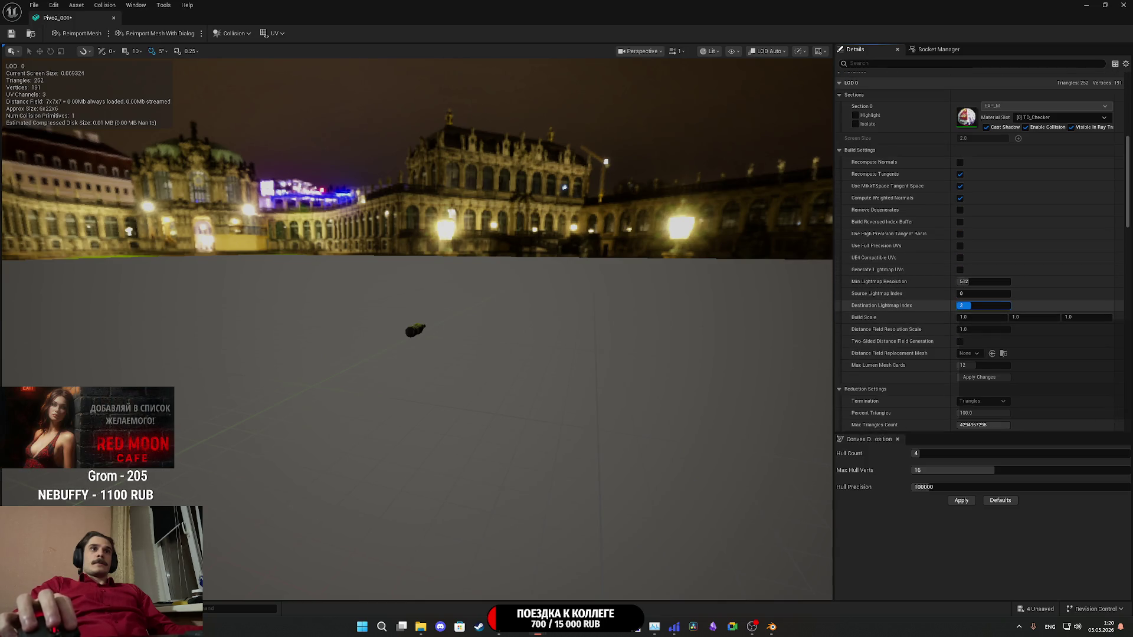
text(1)
key(Return)
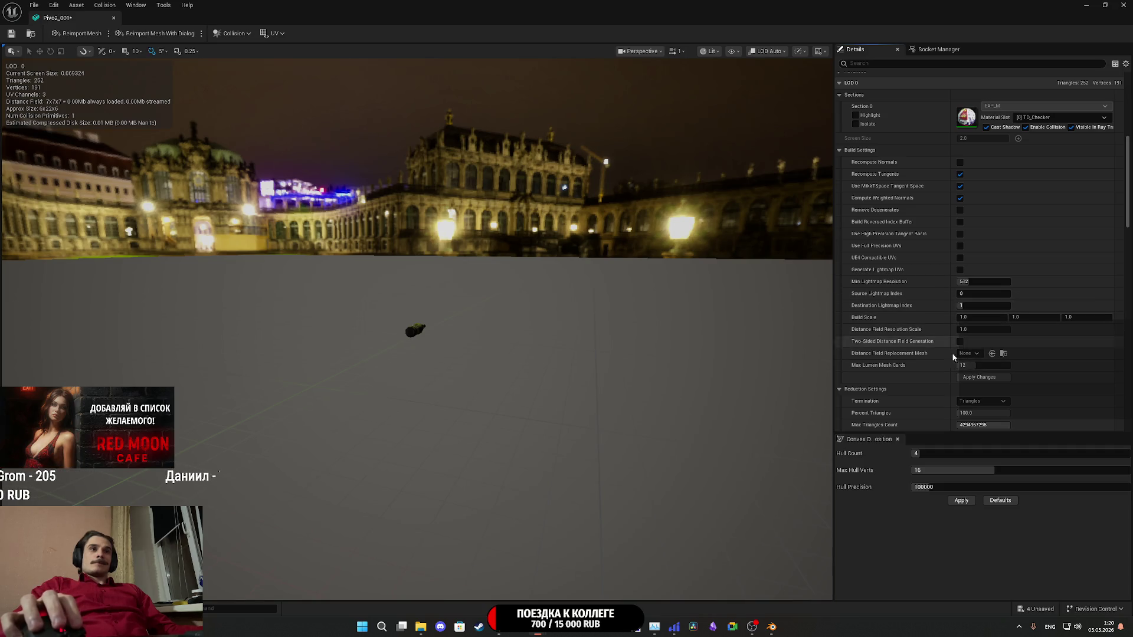
click(977, 377)
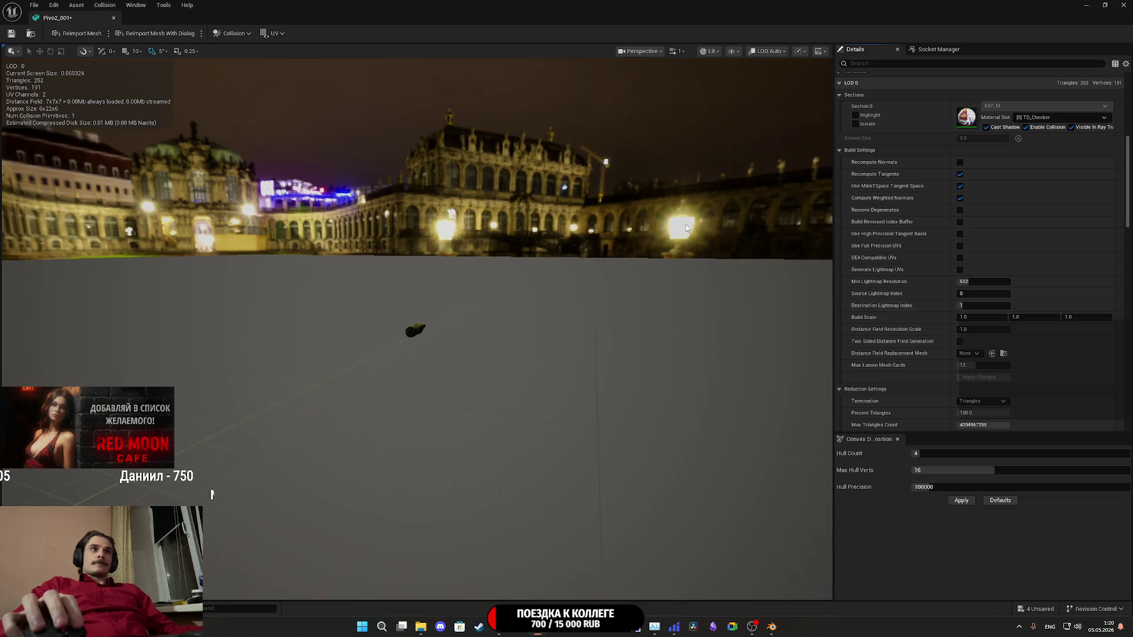
click(276, 34)
click(301, 74)
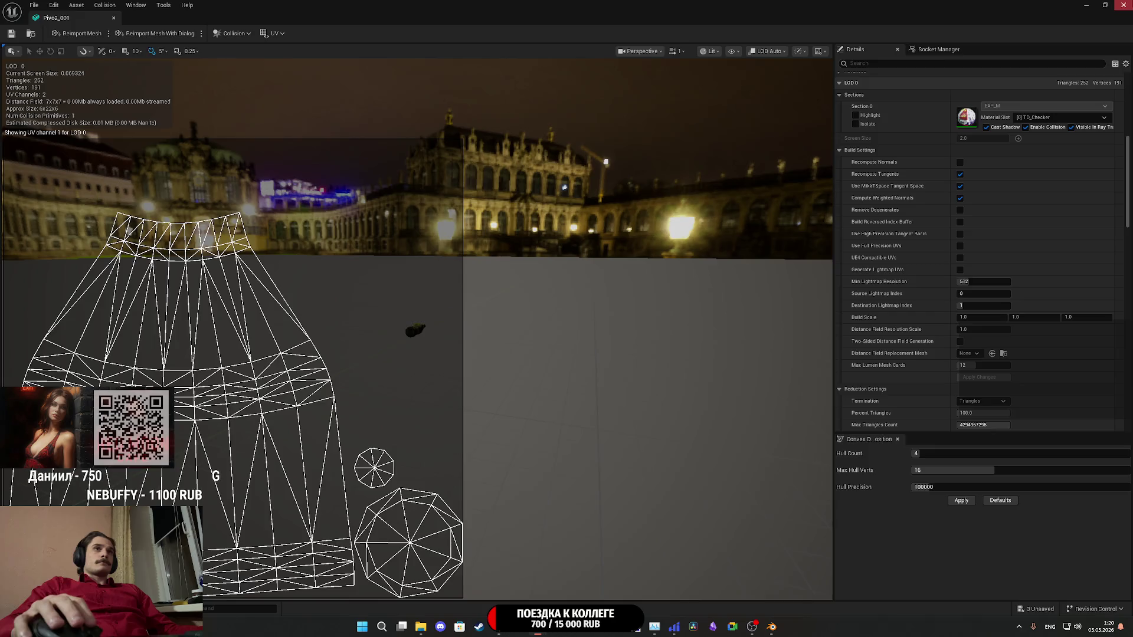
click(1123, 4)
click(531, 412)
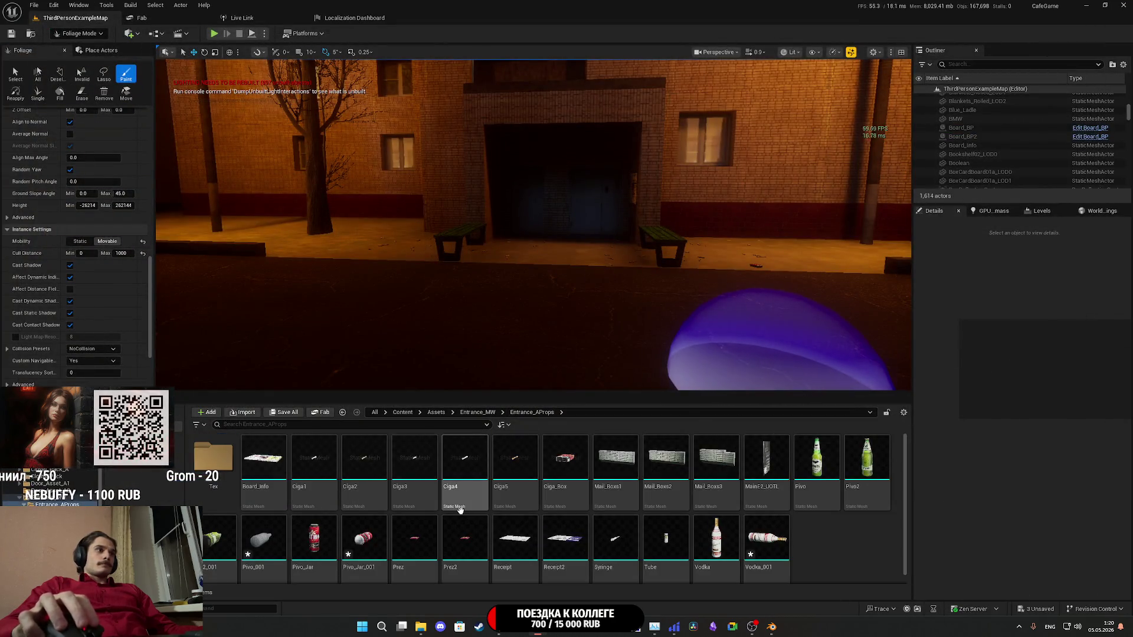
- Drag EAP_M from the Tex folder onto Pivo_001's material slot and save the mesh
double_click(262, 540)
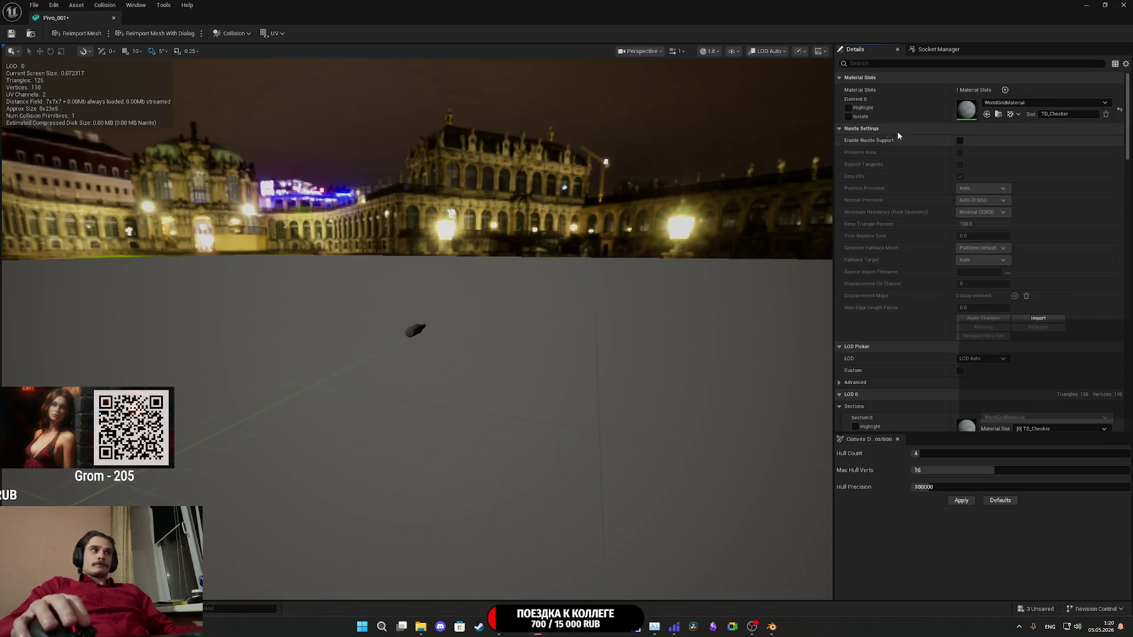
click(1106, 5)
double_click(216, 458)
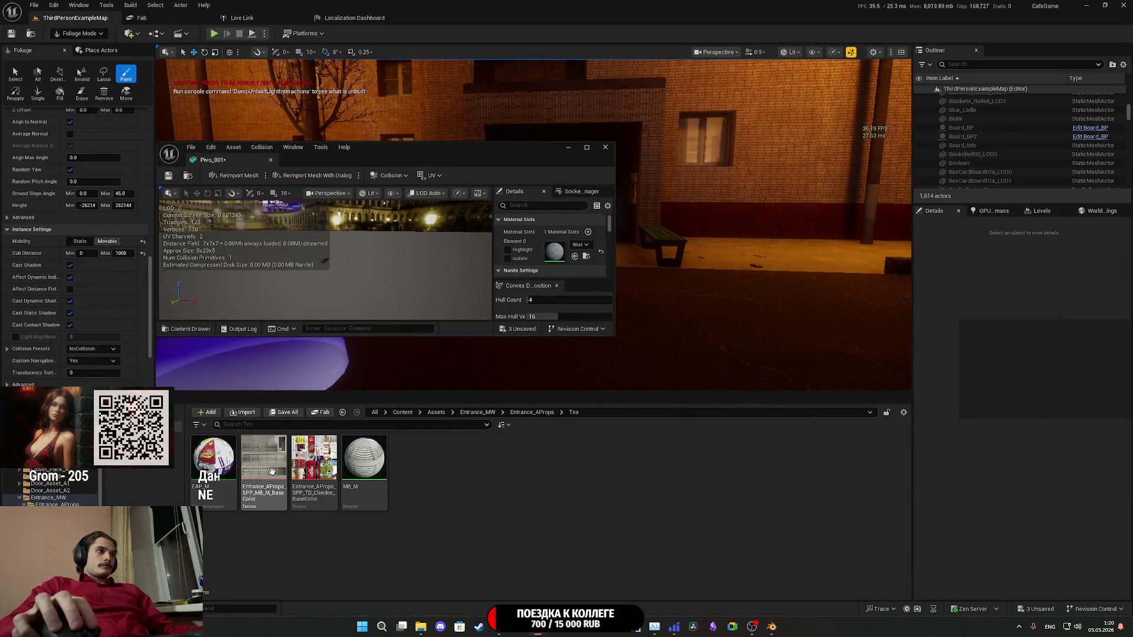
drag(219, 459, 555, 250)
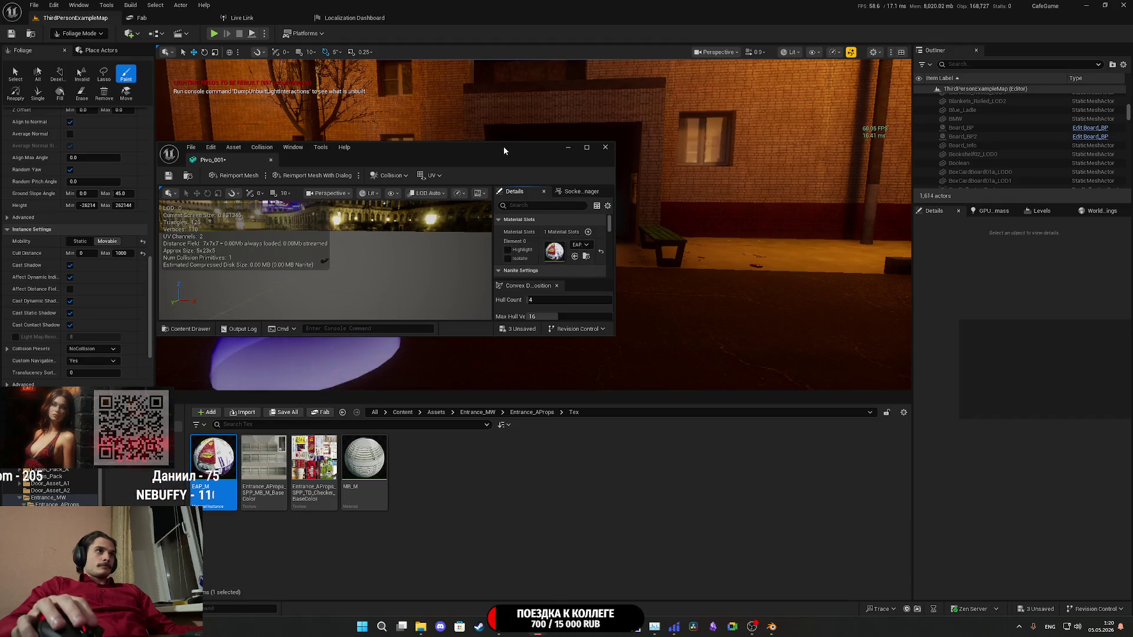
double_click(504, 146)
scroll(926, 359, down, 8)
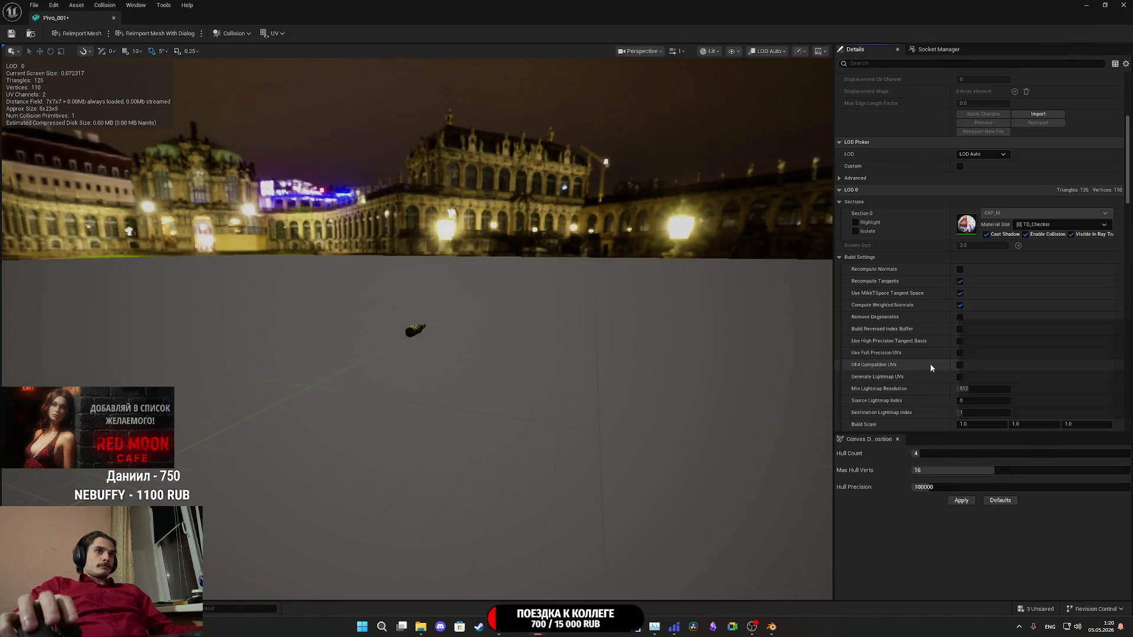
scroll(953, 367, down, 3)
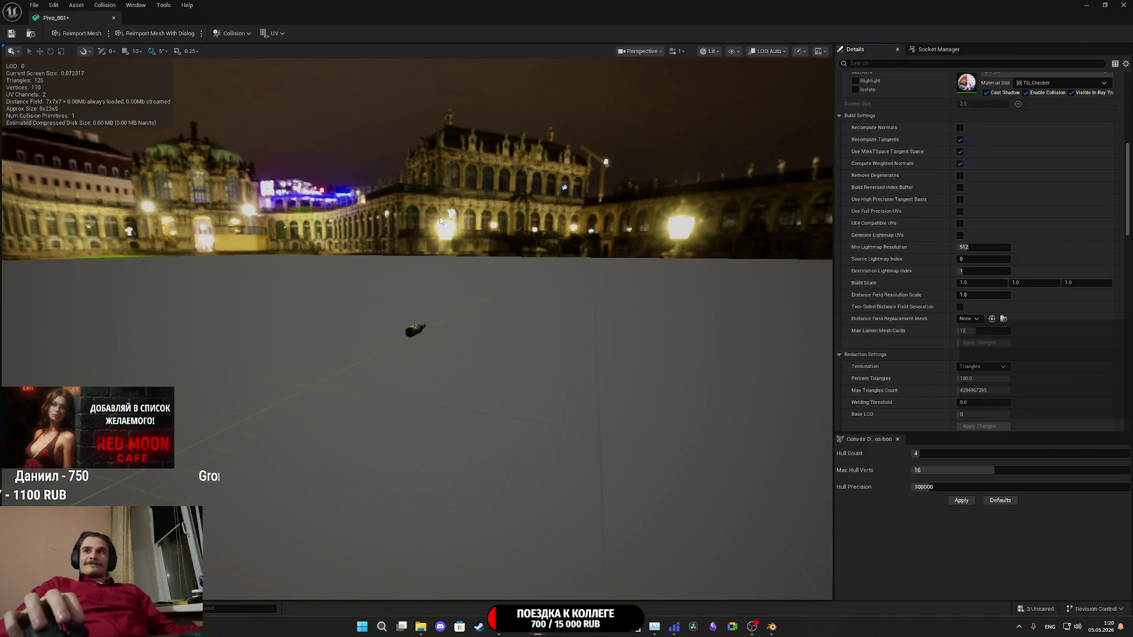
click(12, 33)
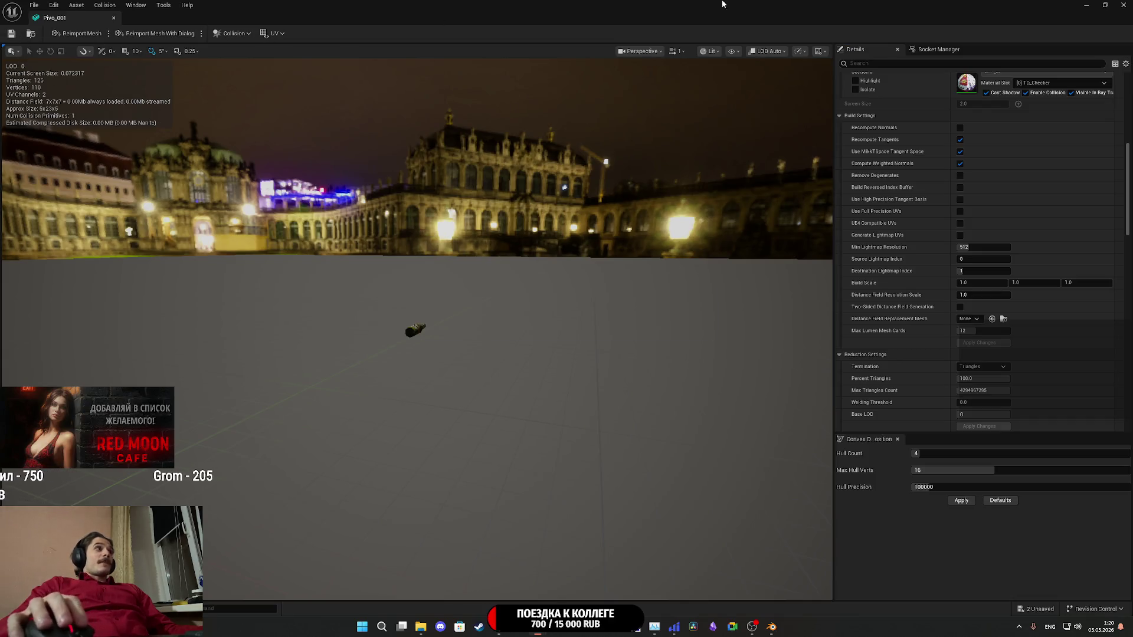
click(1124, 5)
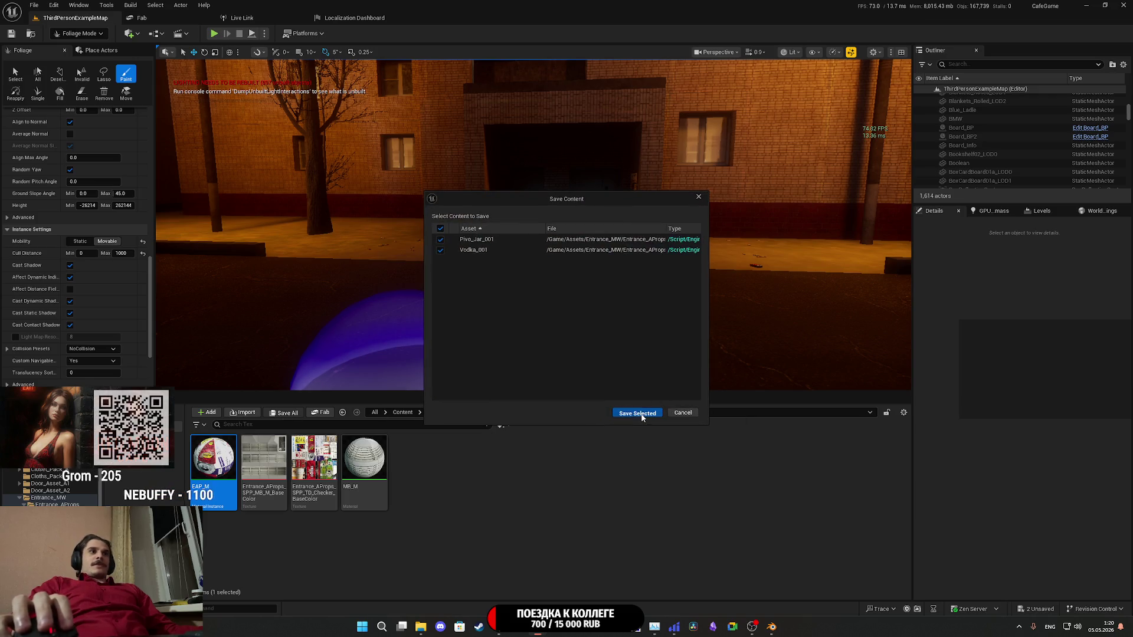
- Save the modified Pivo_Jar_001 and Vodka_001 assets and return to the Entrance_AProps folder
click(633, 404)
click(532, 412)
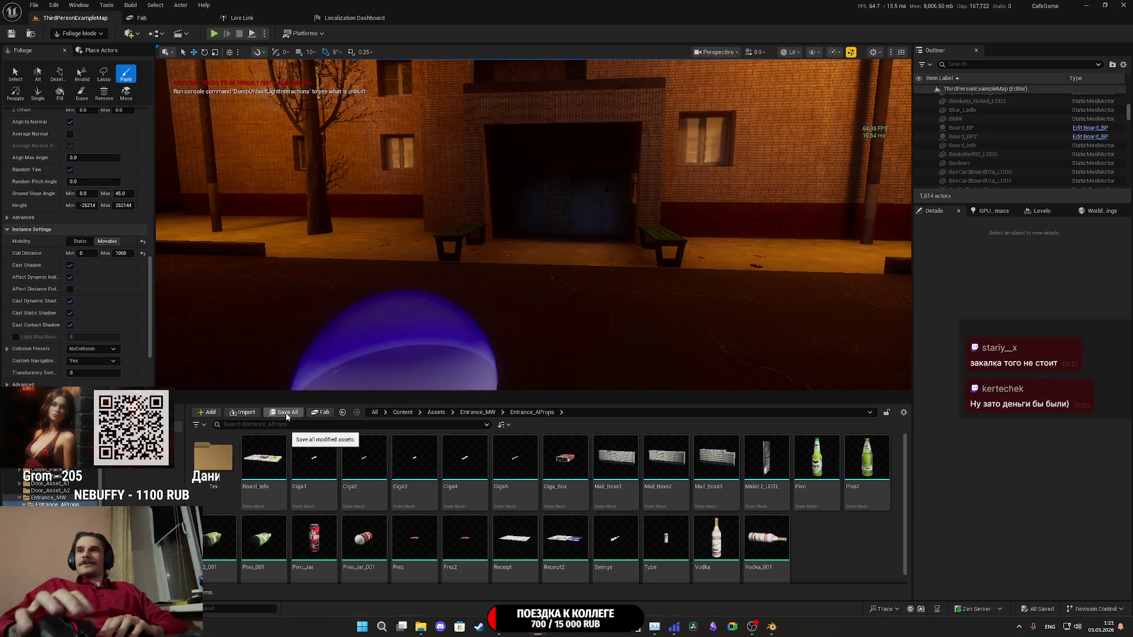
mouse_move(380, 491)
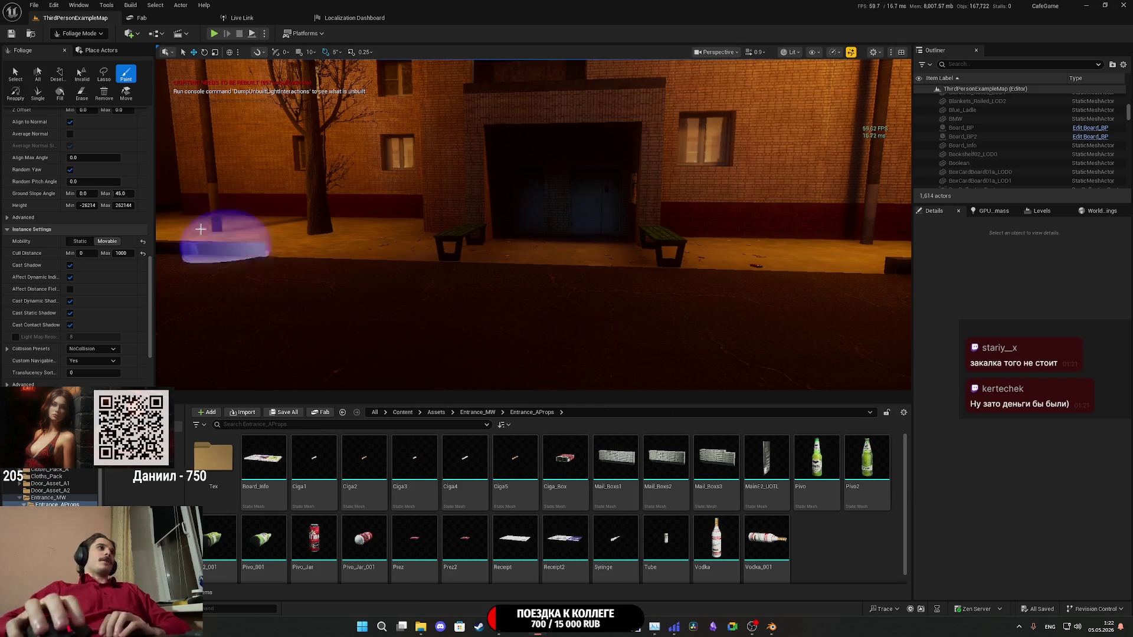
- Switch the editor mode to Selection and then back to Foliage
click(88, 36)
click(92, 50)
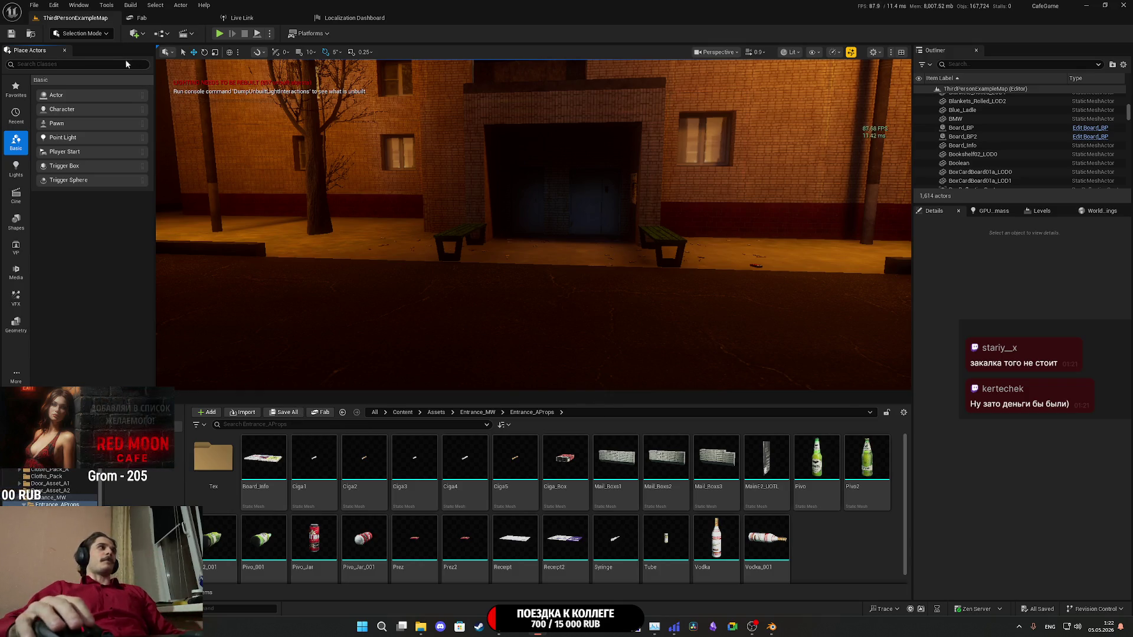
click(82, 33)
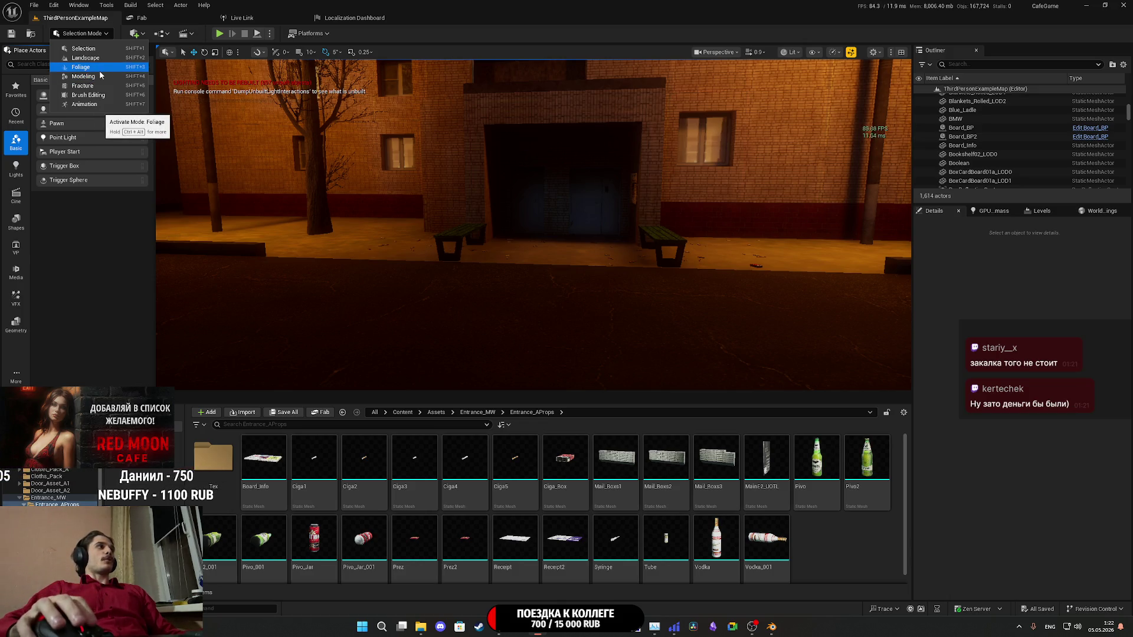
click(81, 66)
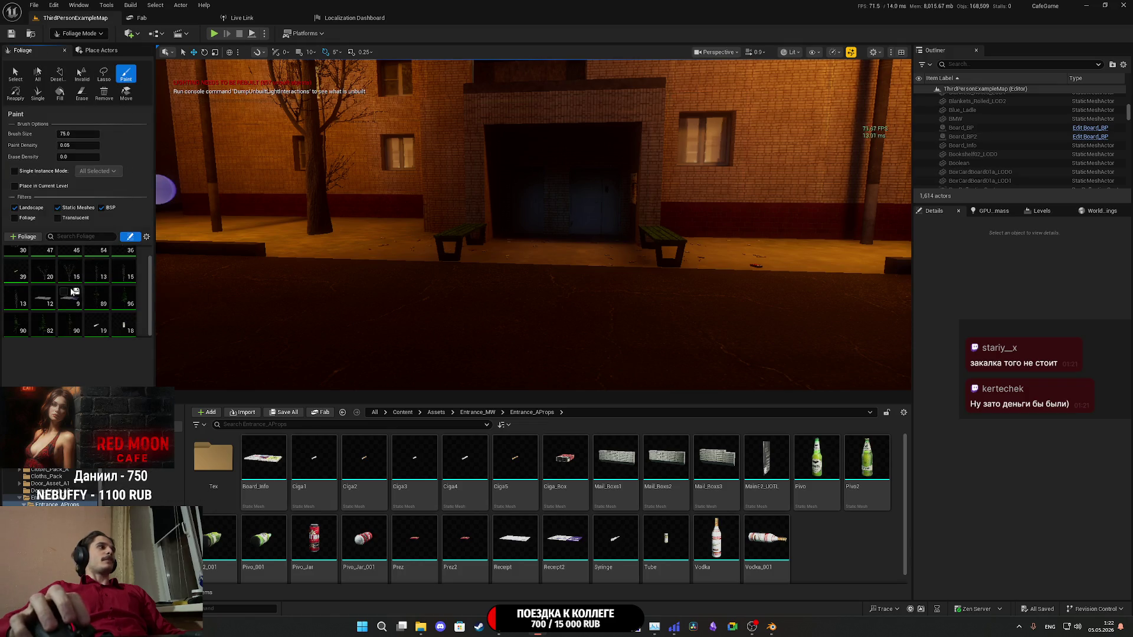
- Deactivate the group of foliage types including Ciga5 so they are no longer painted
scroll(35, 292, up, 1)
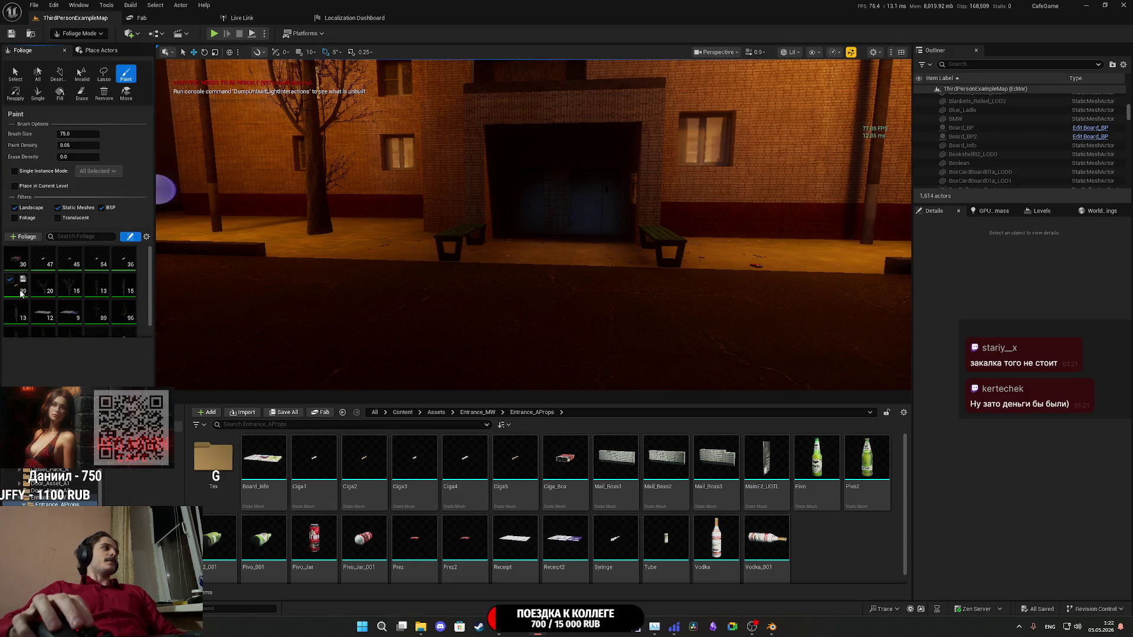
click(24, 290)
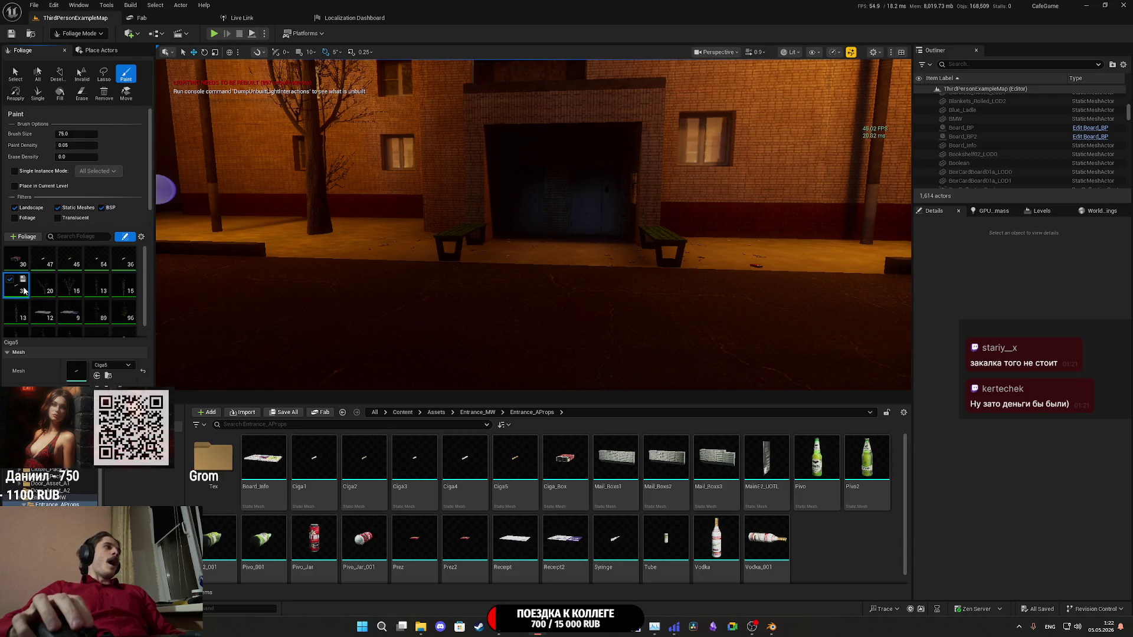
click(36, 253)
scroll(42, 280, down, 1)
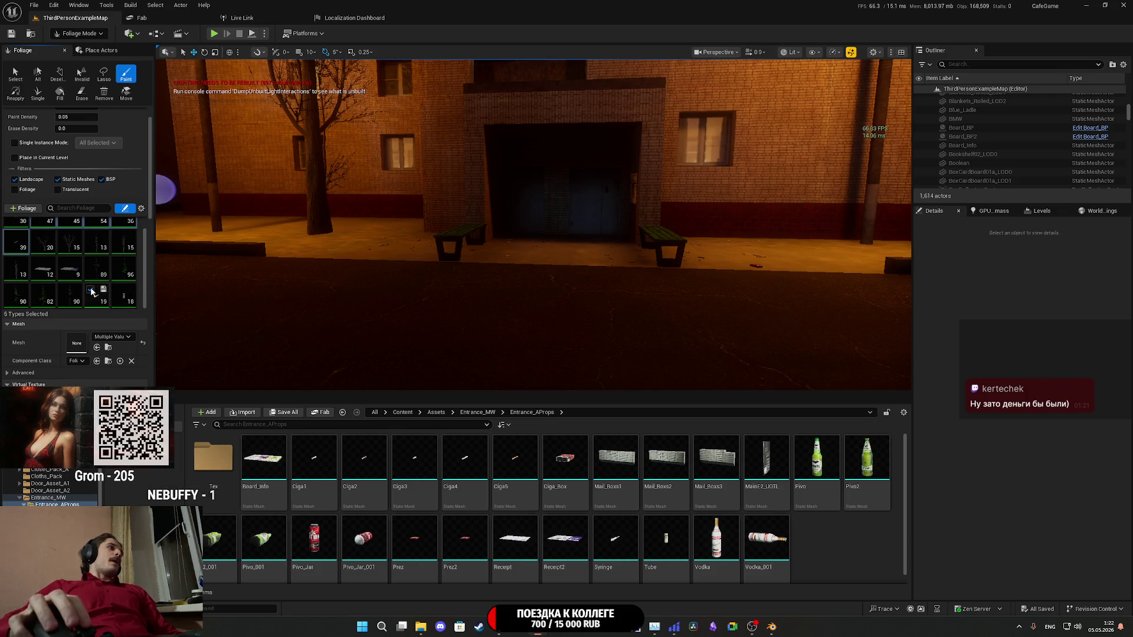
scroll(72, 290, up, 1)
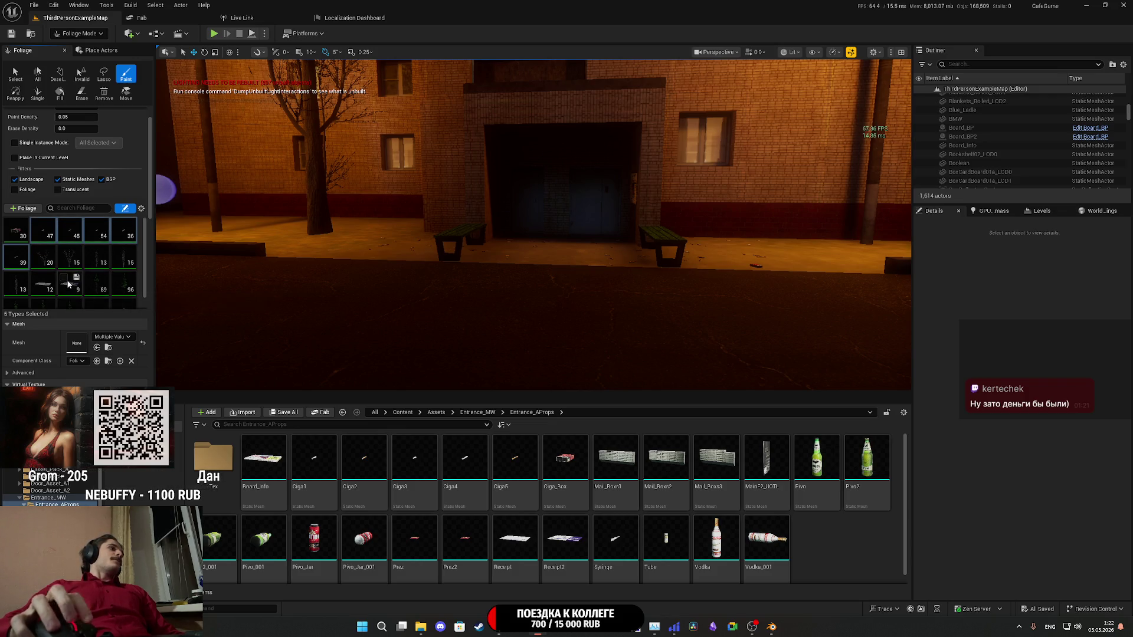
click(786, 548)
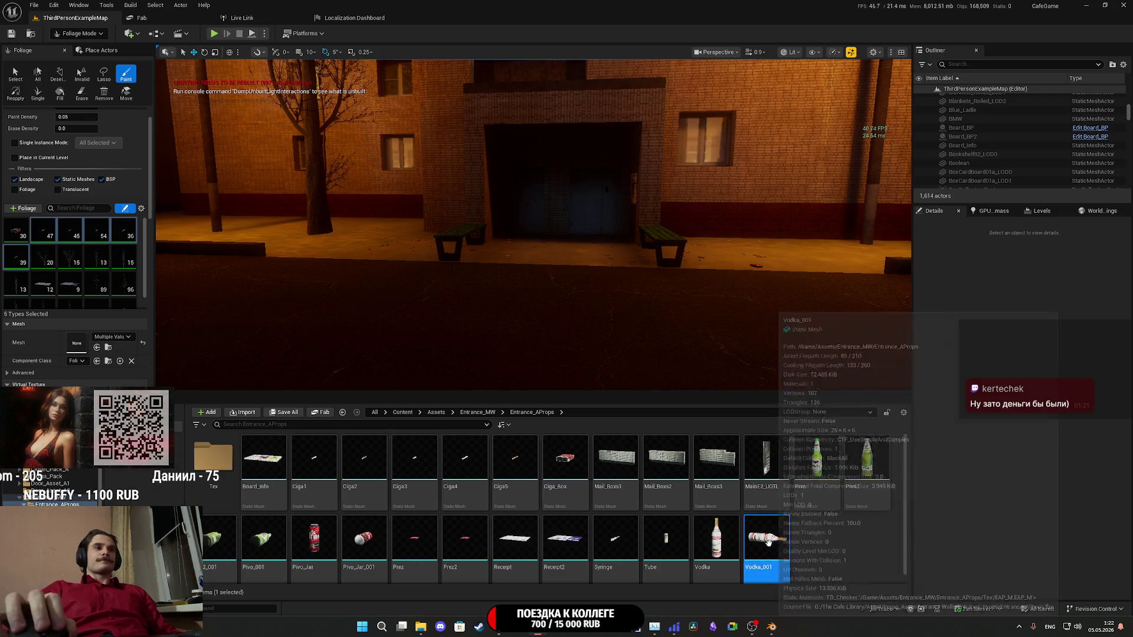
- Add Vodka, Pivo_Jar, Pivo_Jar_001, Pivo, Pivo_001 and another bottle as foliage types
ctrl+click(717, 538)
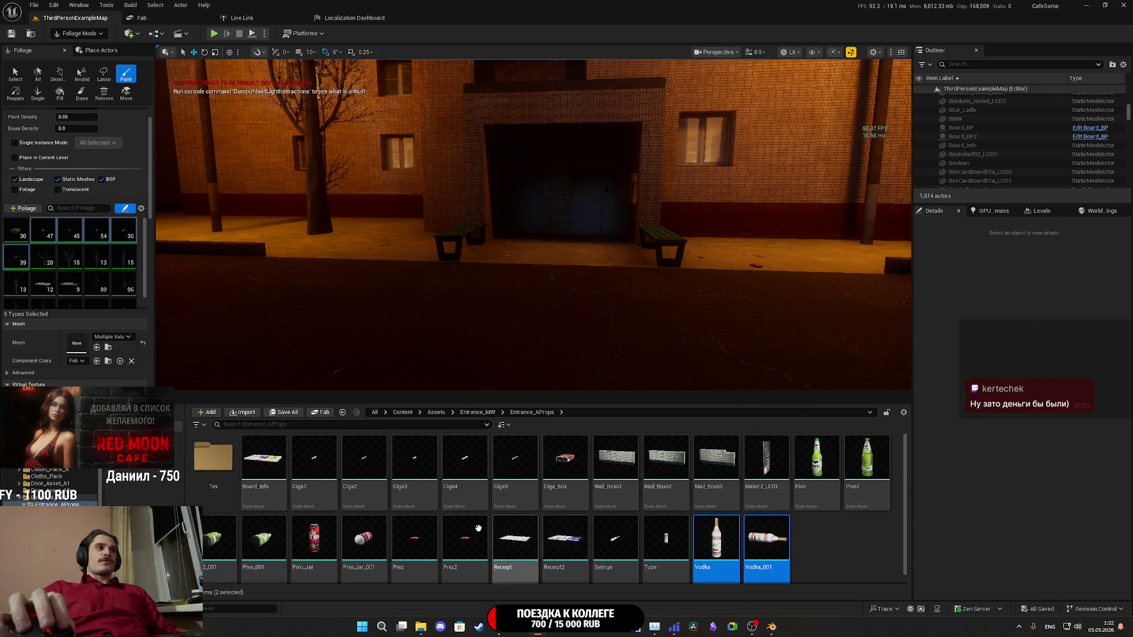
ctrl+click(314, 538)
ctrl+click(363, 538)
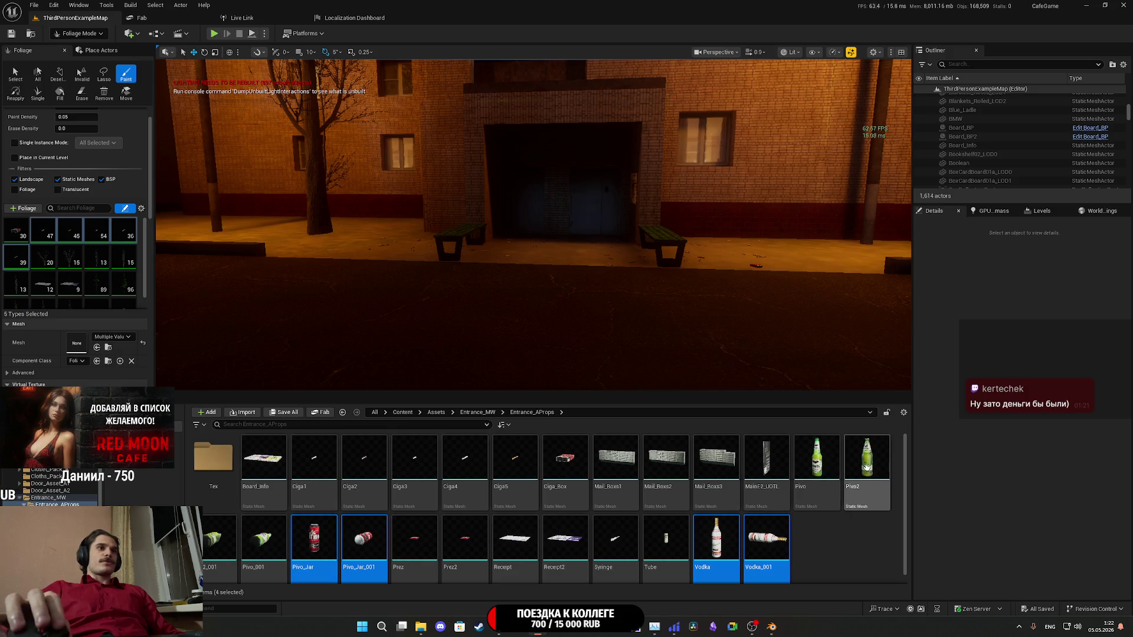
ctrl+click(837, 463)
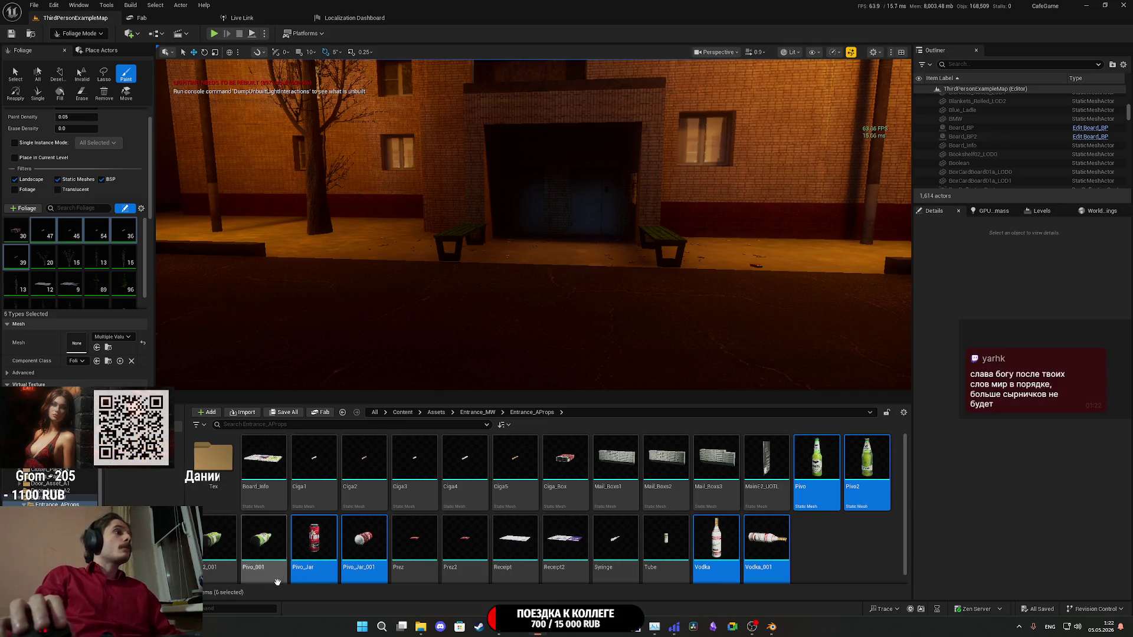
mouse_move(290, 567)
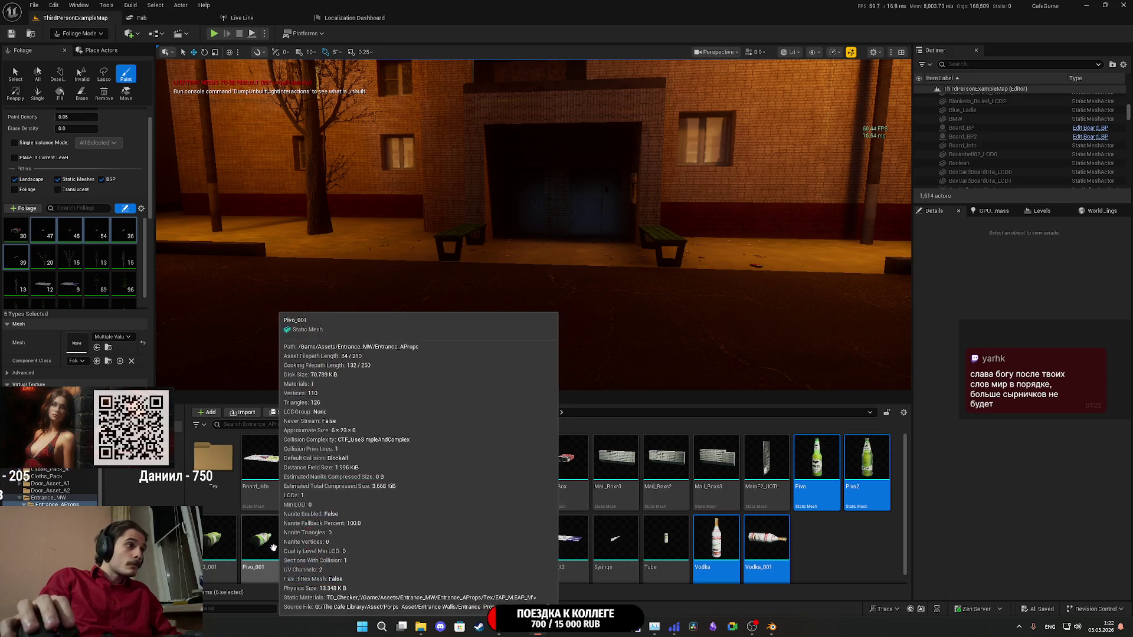
ctrl+click(262, 544)
ctrl+click(218, 540)
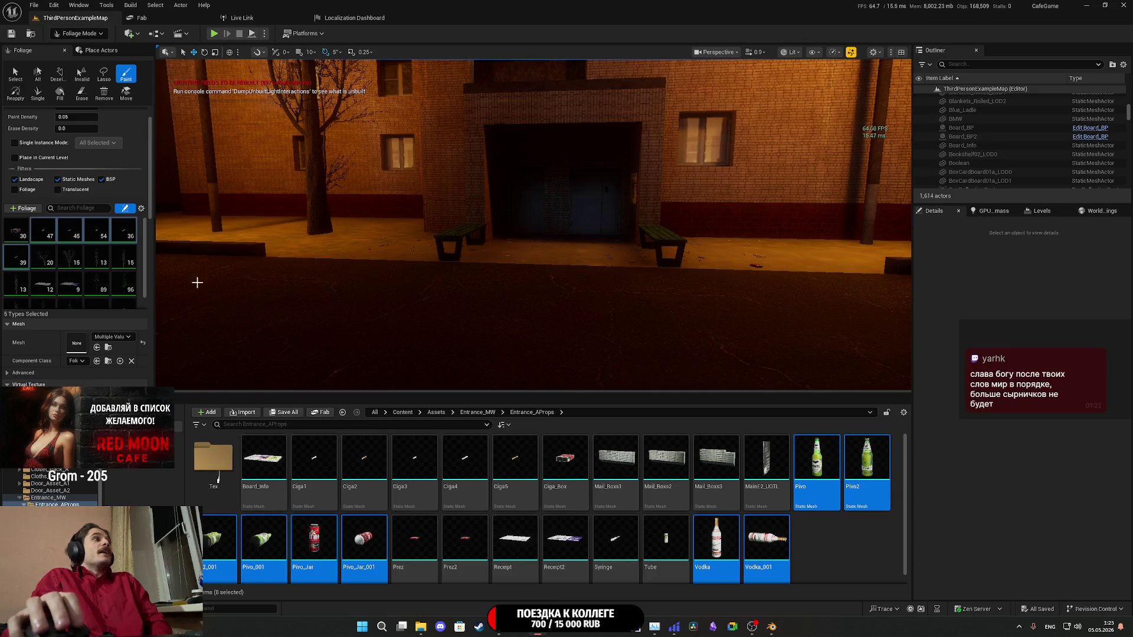
mouse_move(766, 539)
mouse_down()
mouse_move(822, 546)
mouse_move(101, 270)
mouse_up()
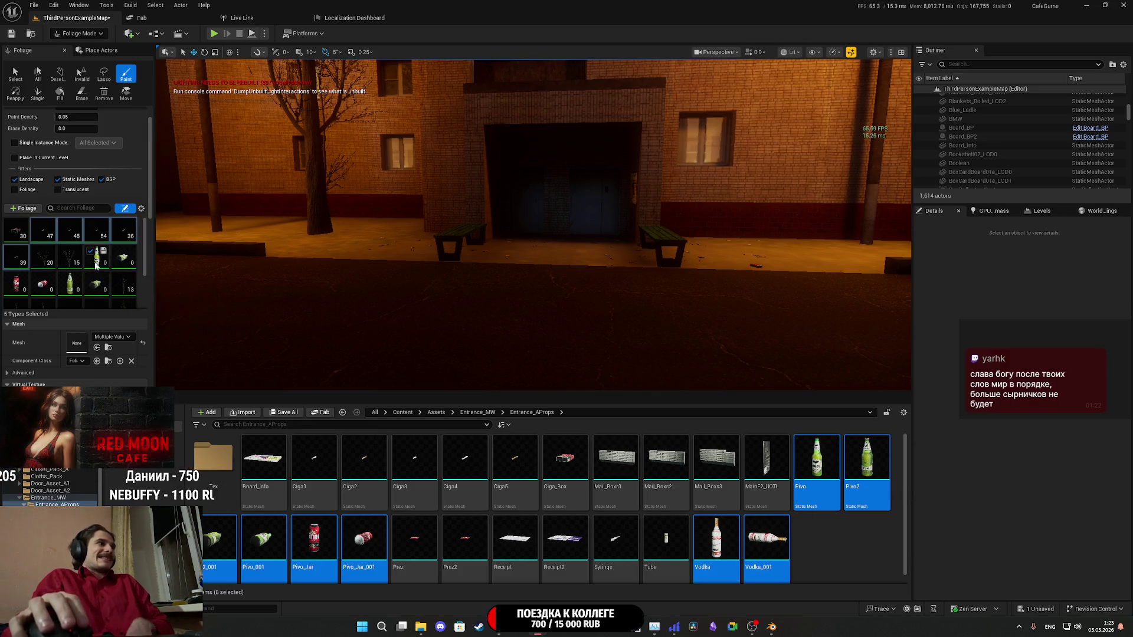
ctrl+click(97, 291)
- Test-paint bottles onto the courtyard floor twice, undoing each stroke with Ctrl+Z
scroll(71, 265, down, 5)
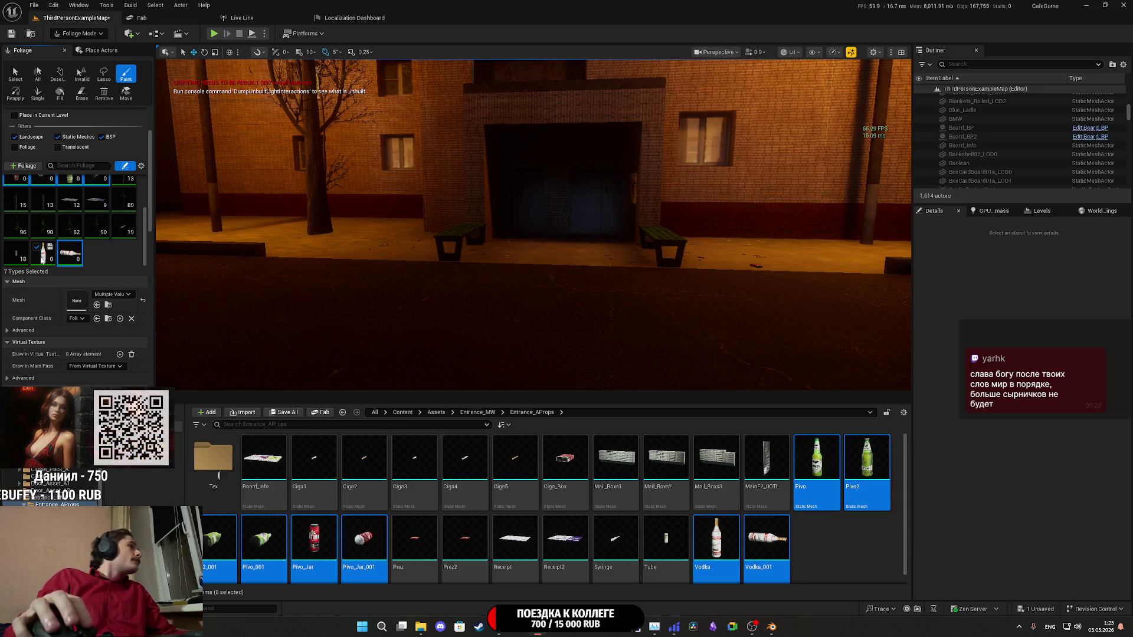
scroll(42, 319, down, 3)
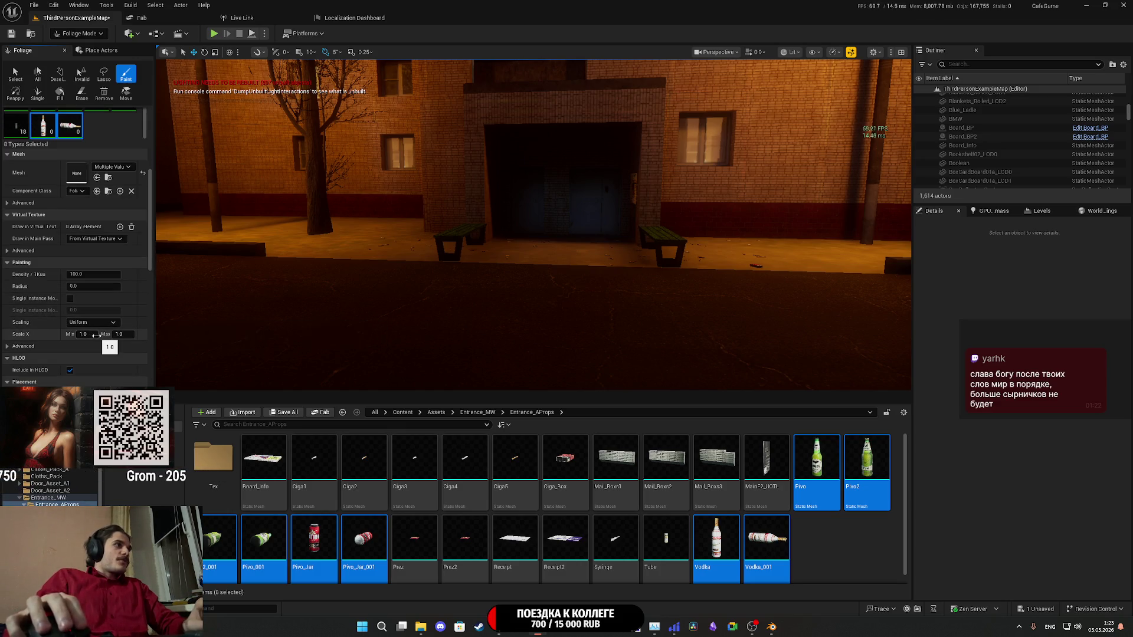
click(548, 337)
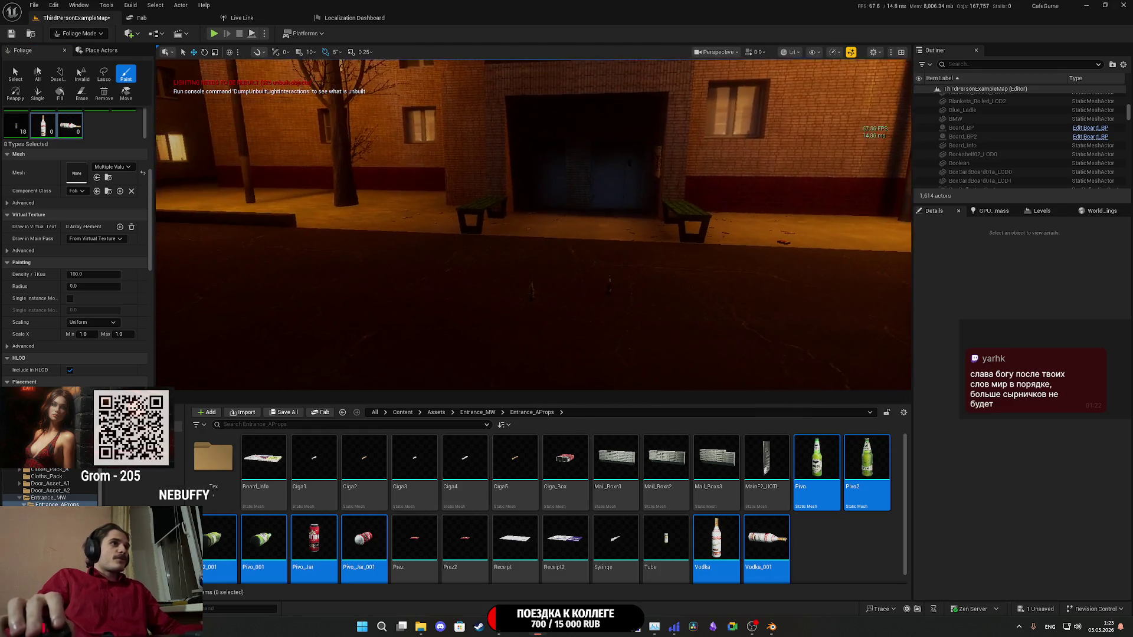
key(w)
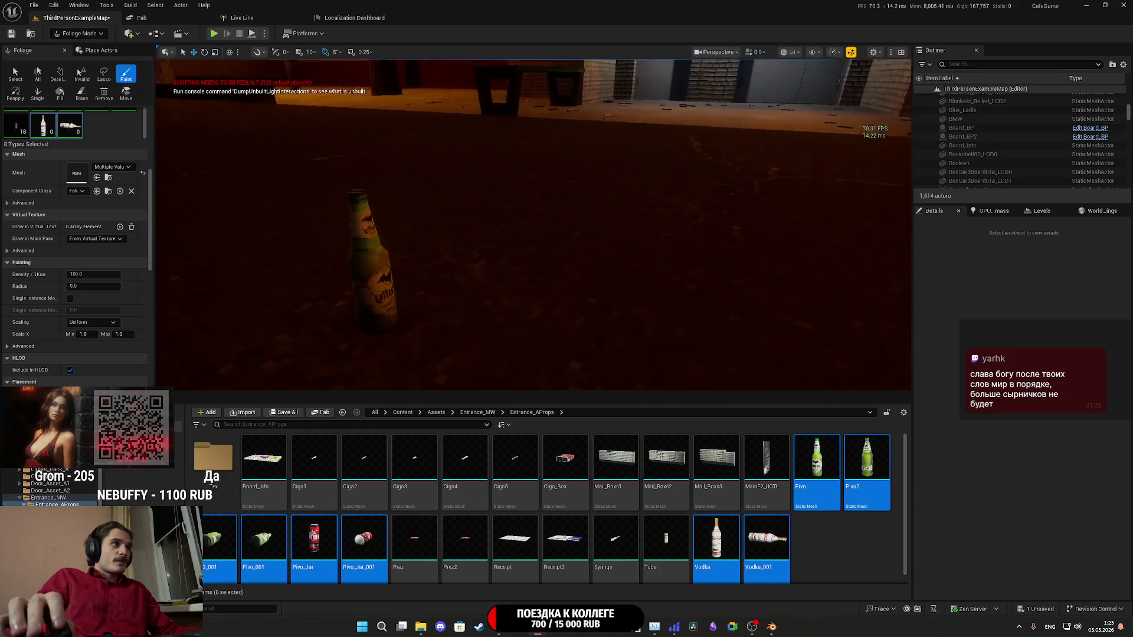
key(ctrl+z)
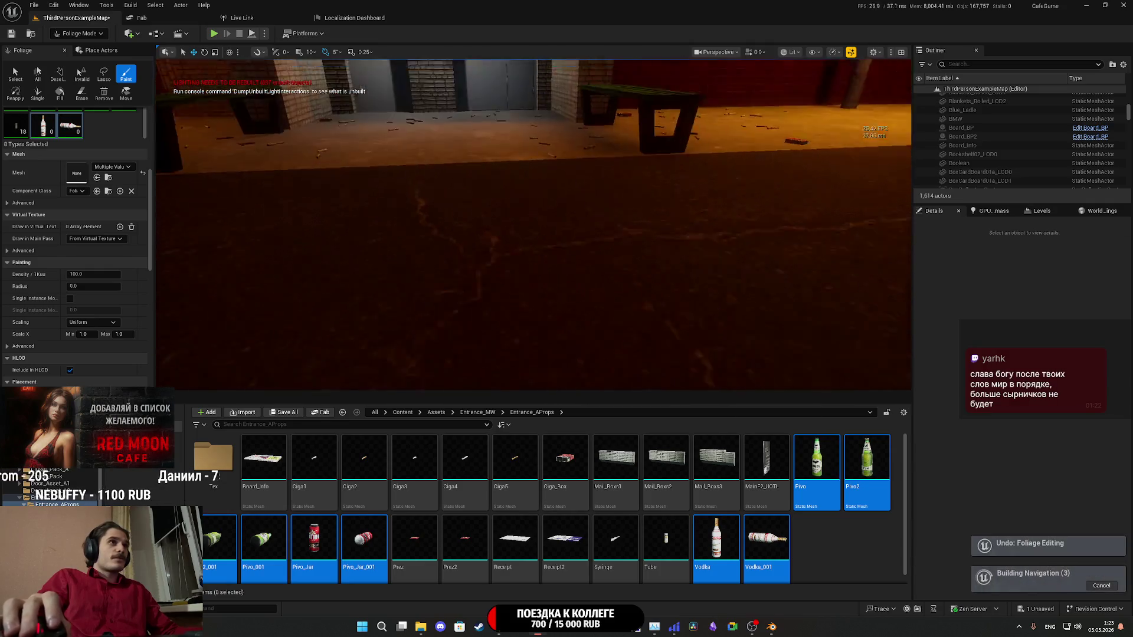
click(632, 293)
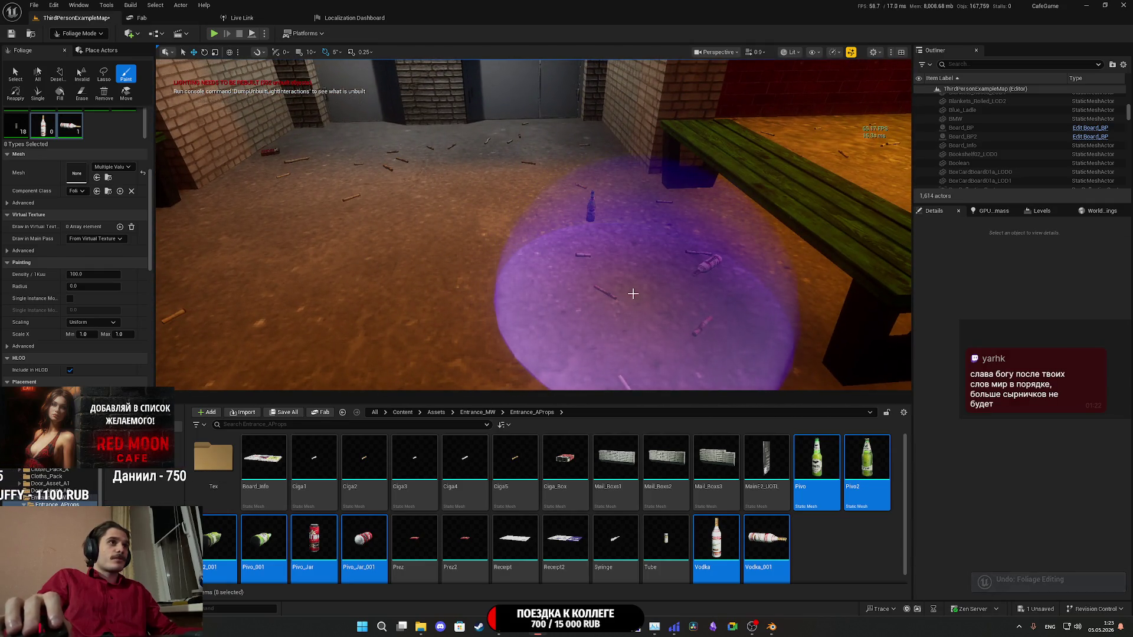
key(ctrl+z)
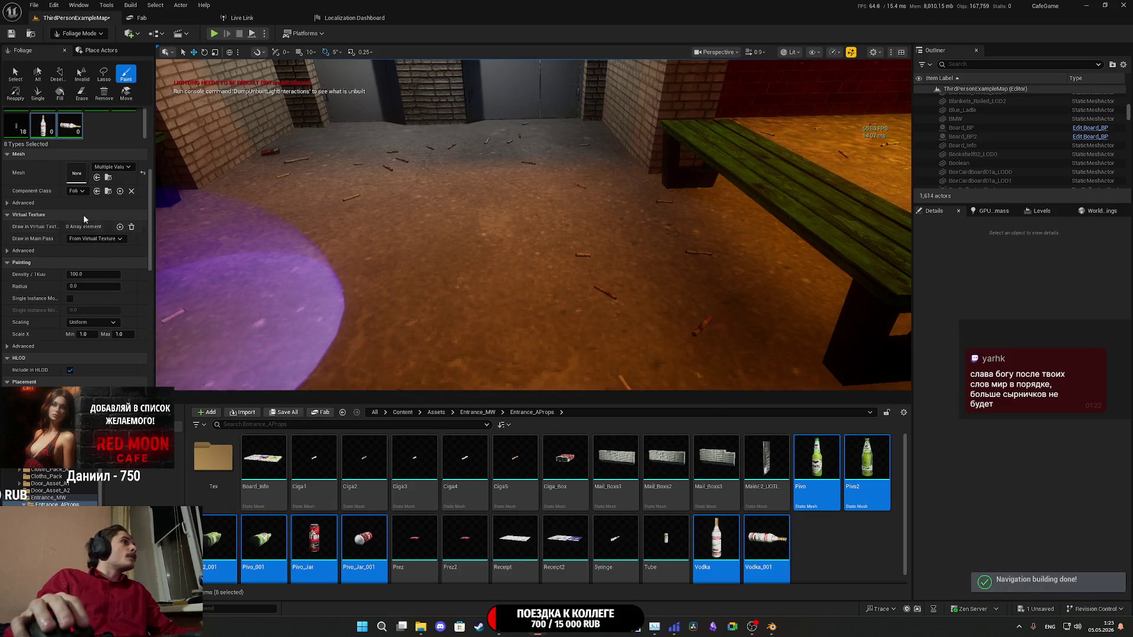
scroll(40, 226, up, 2)
scroll(40, 224, down, 5)
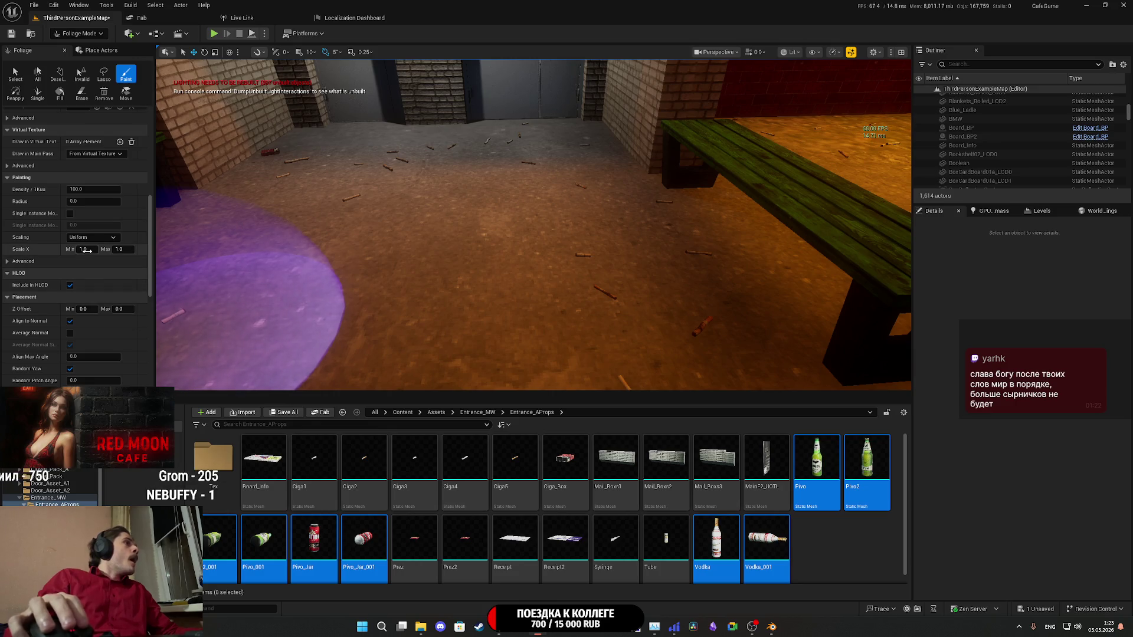
- Set the litter's Scale X minimum and maximum to 1.5, then test-paint and undo
click(86, 249)
text(1)
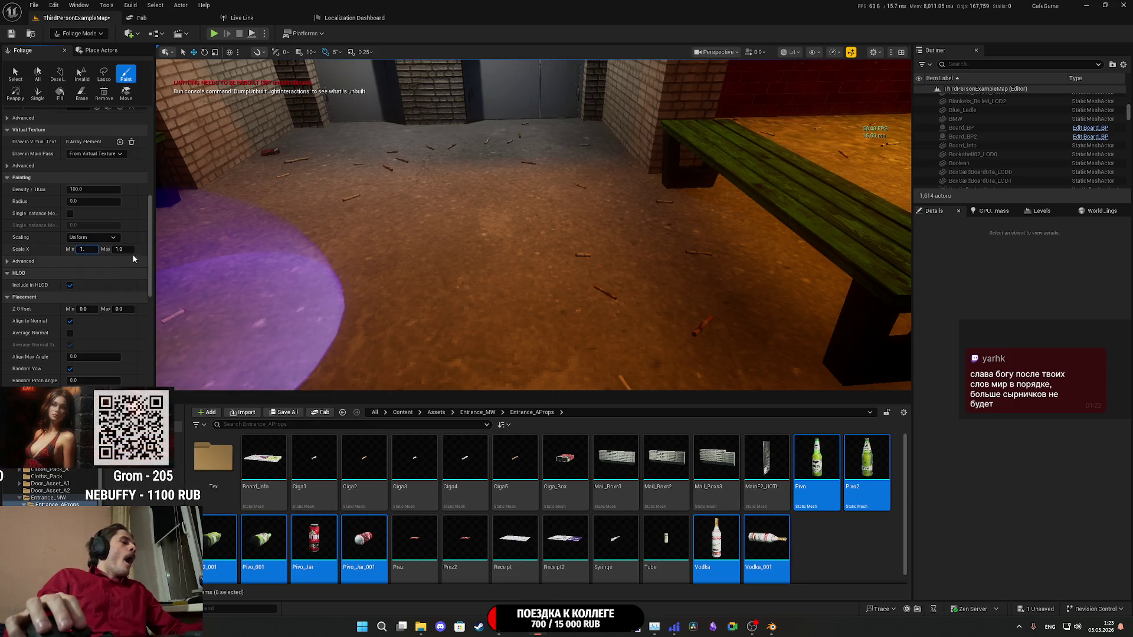
text(.5)
key(Tab)
text(1.5)
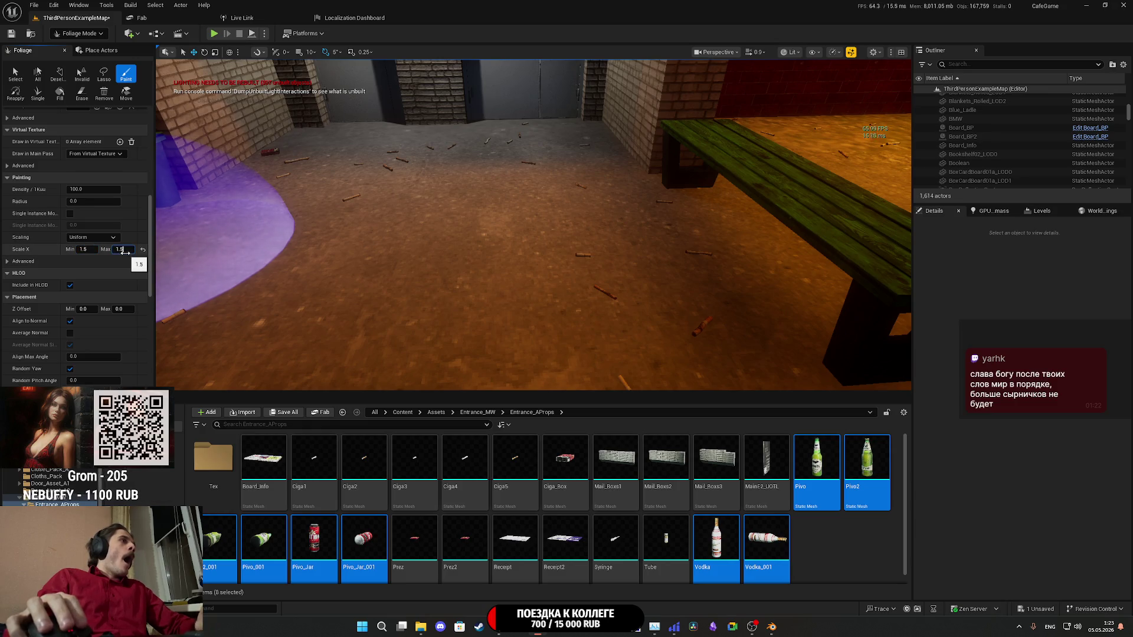
click(390, 318)
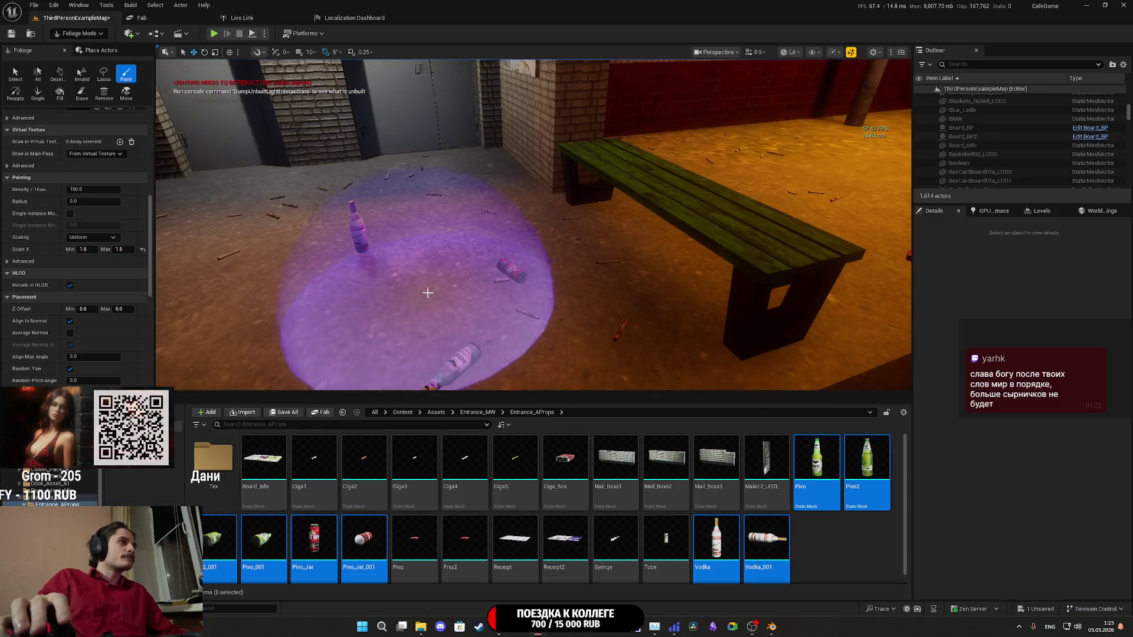
drag(430, 253, 431, 293)
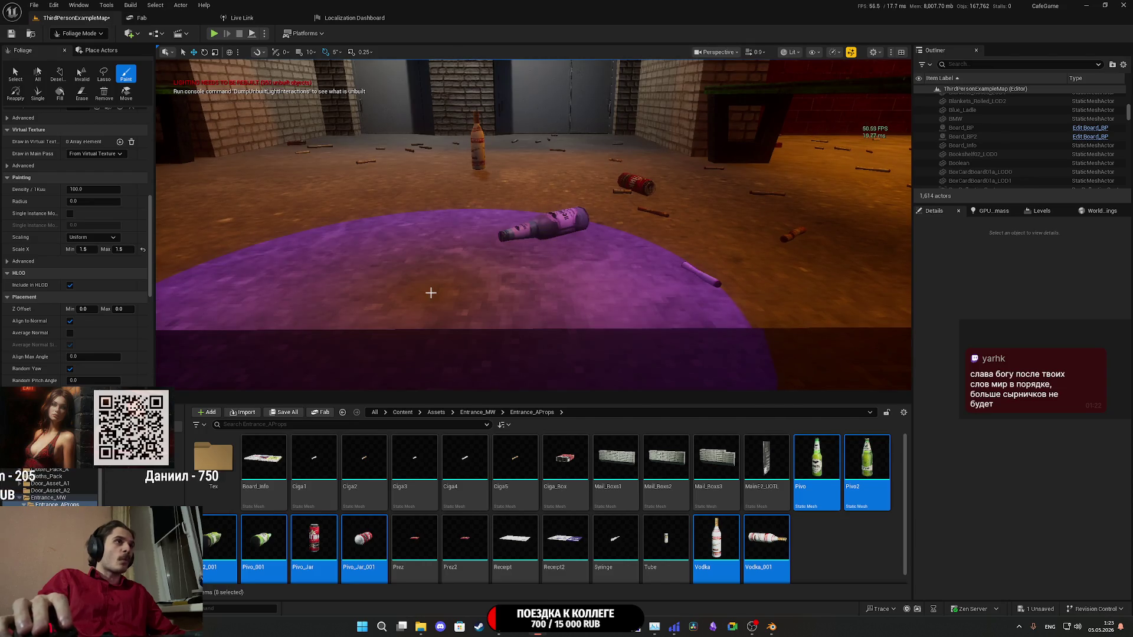
key(ctrl+z)
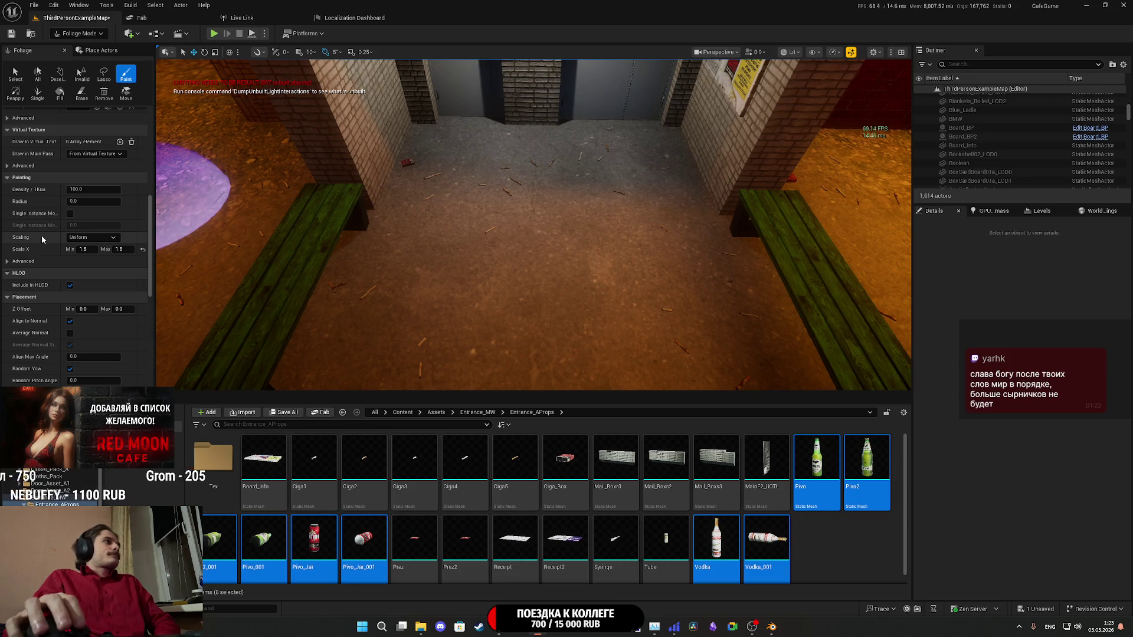
- Set the litter foliage's Cull Distance Max to 2000 and its Mobility to Movable
scroll(39, 236, down, 3)
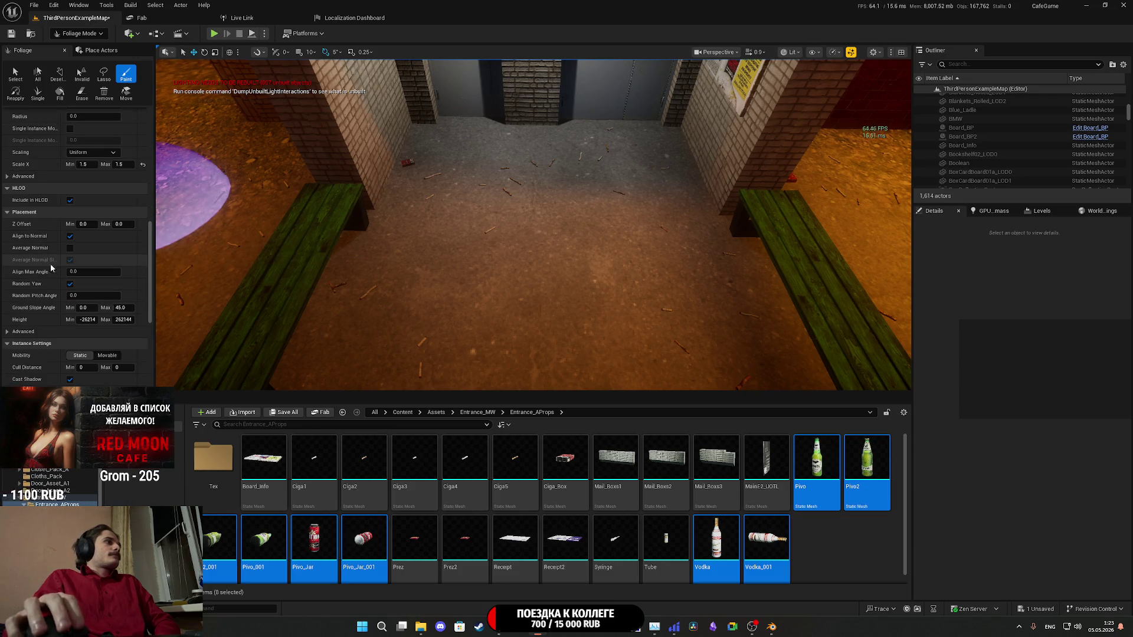
click(123, 367)
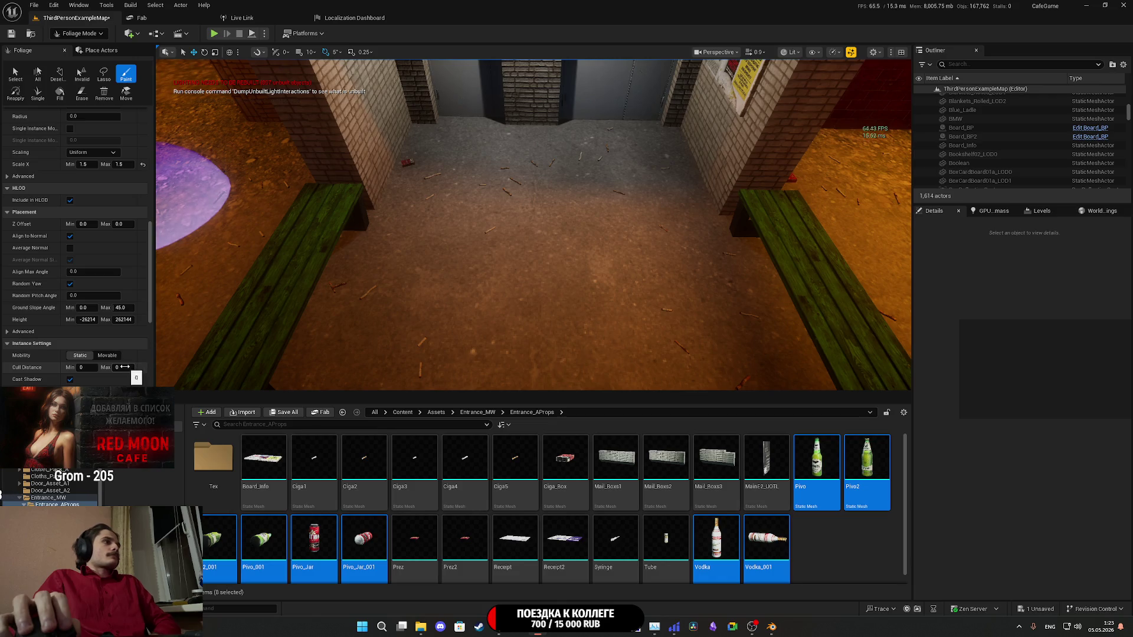
text(15)
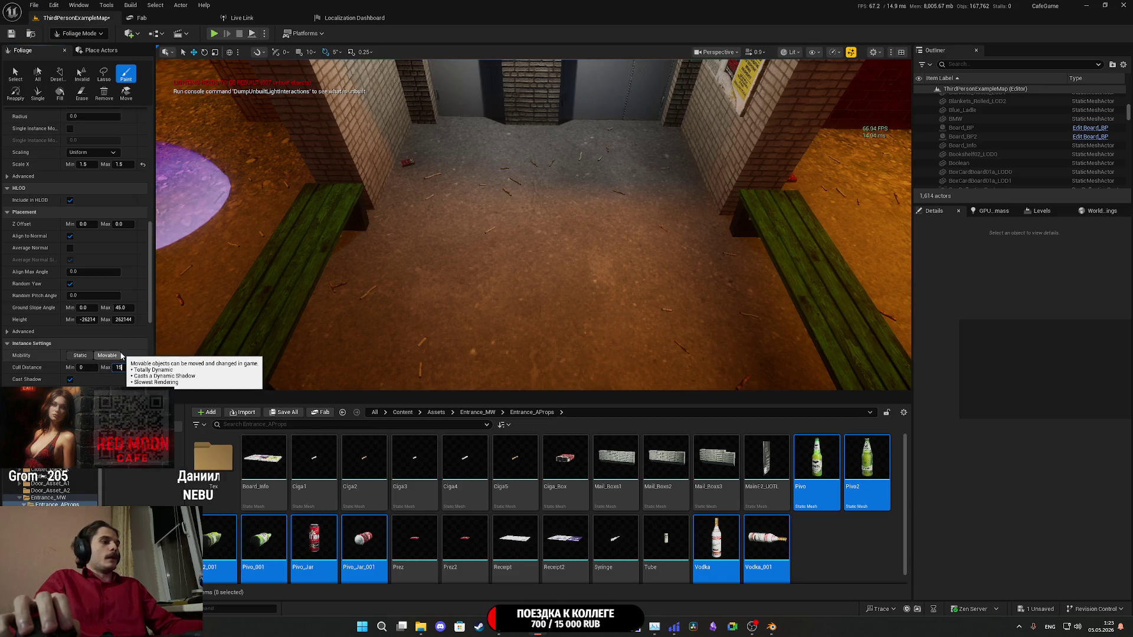
text(000)
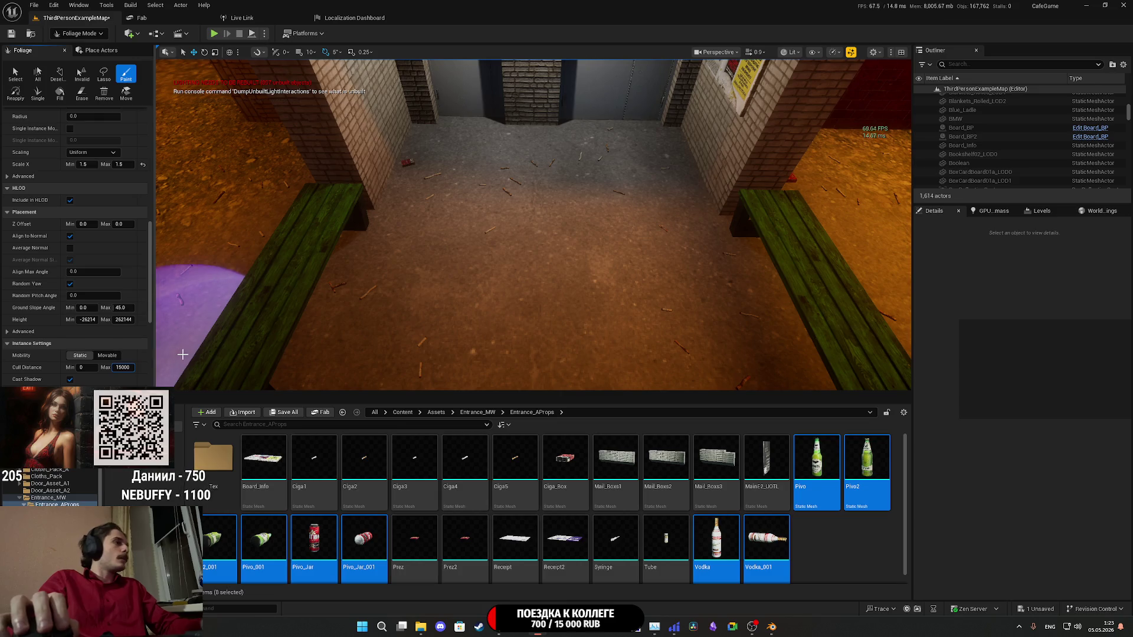
key(BackSpace)
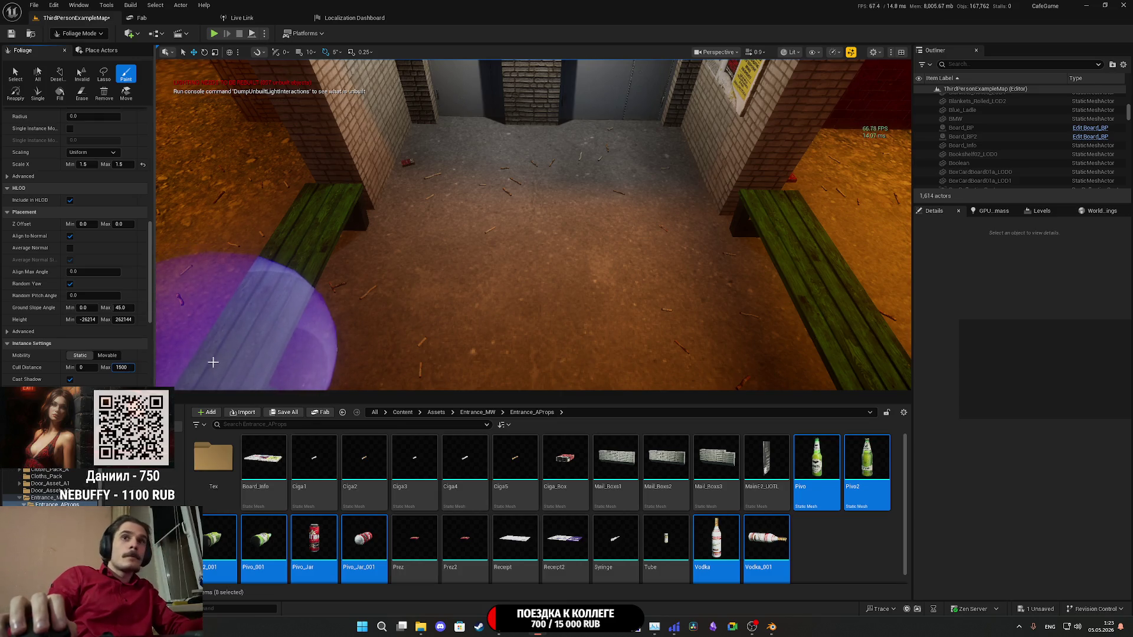
key(Return)
text(2000)
click(107, 356)
- Paint a can and bottles onto the courtyard floor
scroll(51, 328, down, 3)
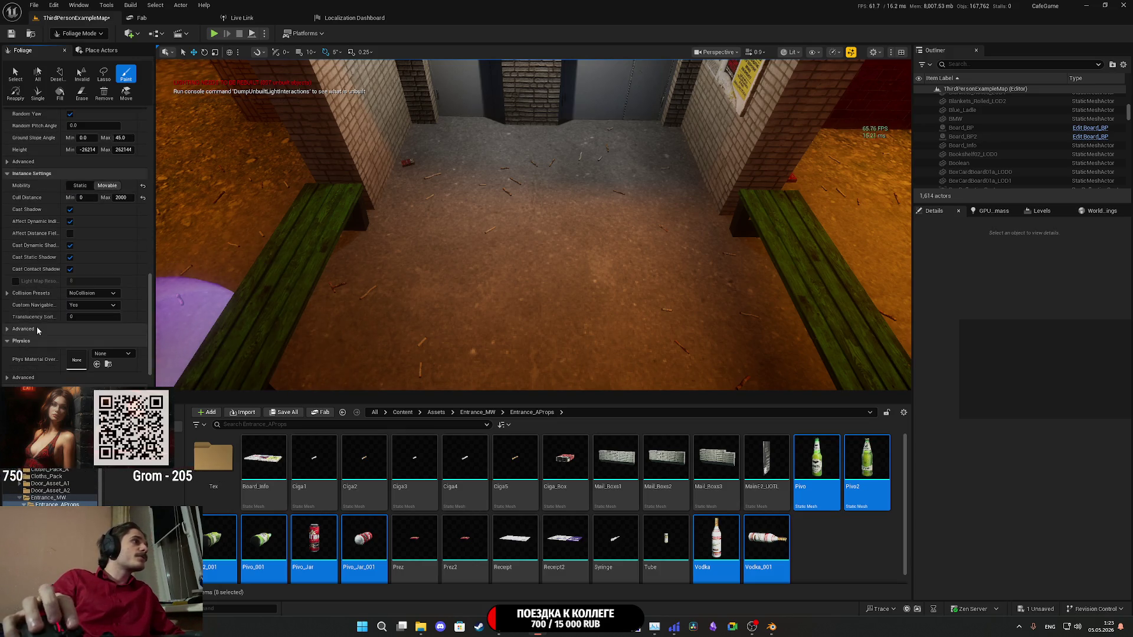
scroll(37, 329, up, 6)
scroll(38, 326, up, 10)
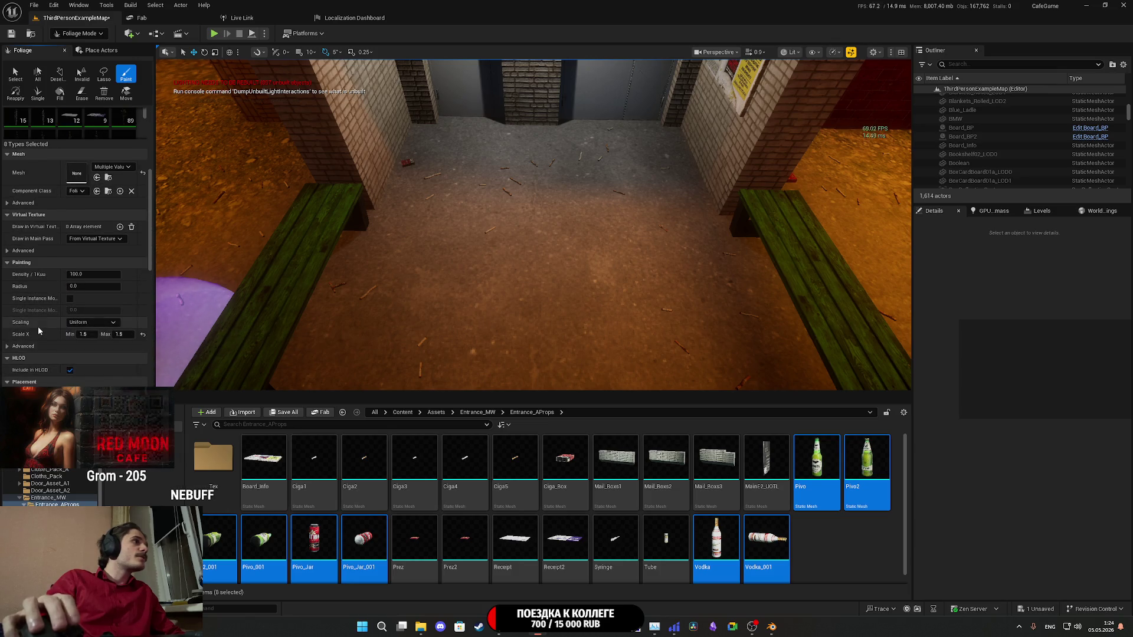
mouse_move(633, 278)
mouse_down()
mouse_move(684, 278)
mouse_move(689, 295)
mouse_move(728, 308)
mouse_up()
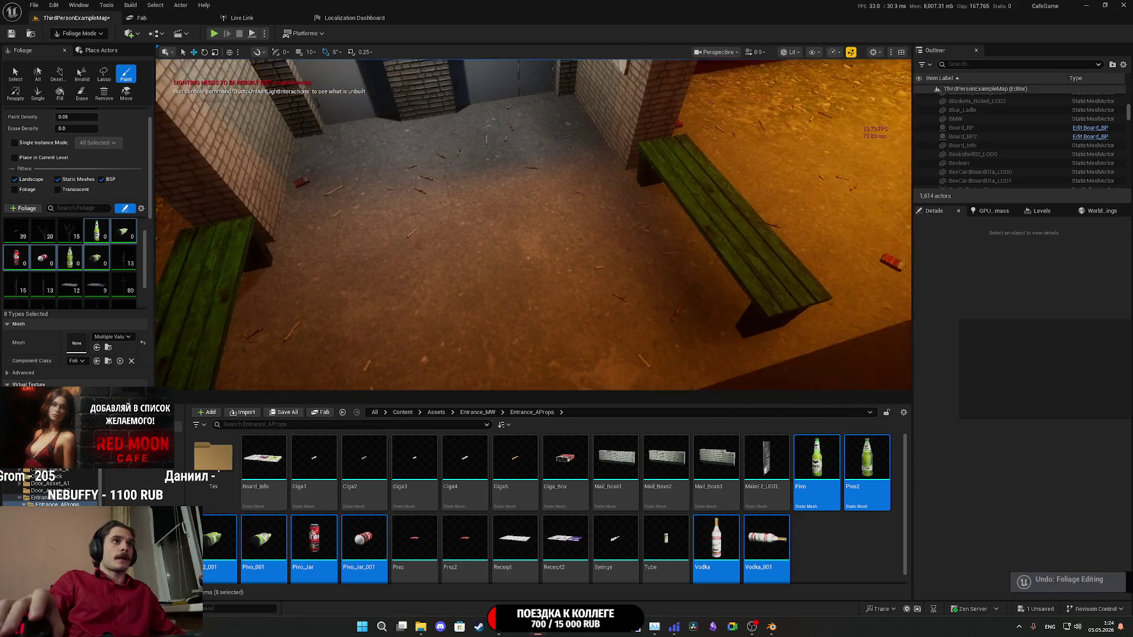
- Undo the last stroke, then paint beer bottles, a vodka bottle and a red can beside the bench
key(ctrl+z)
click(519, 305)
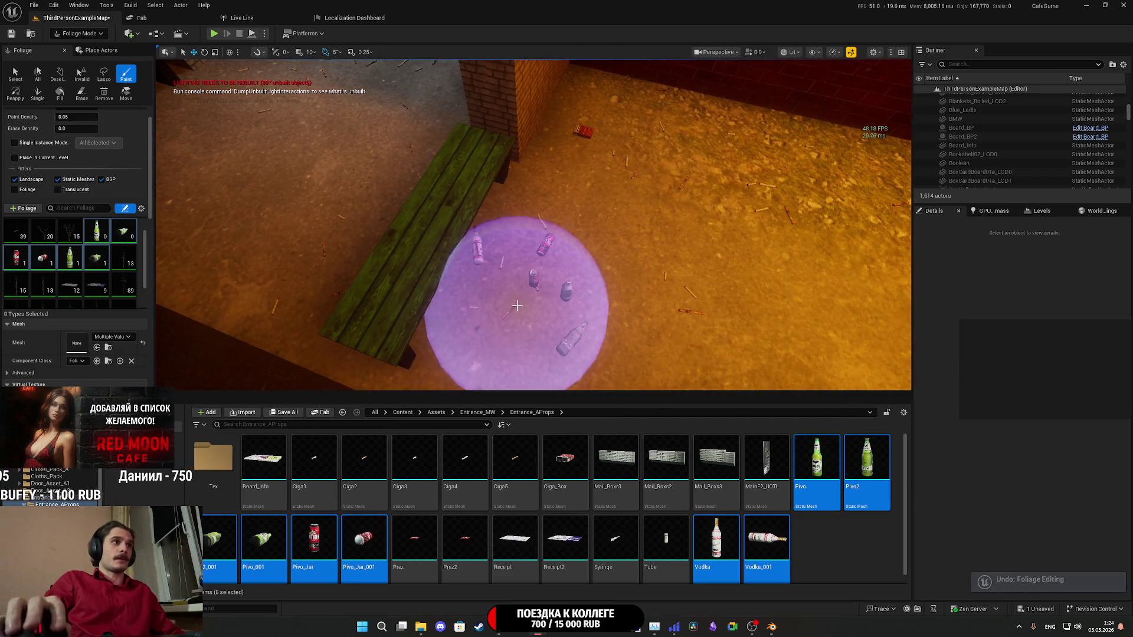
scroll(642, 308, up, 6)
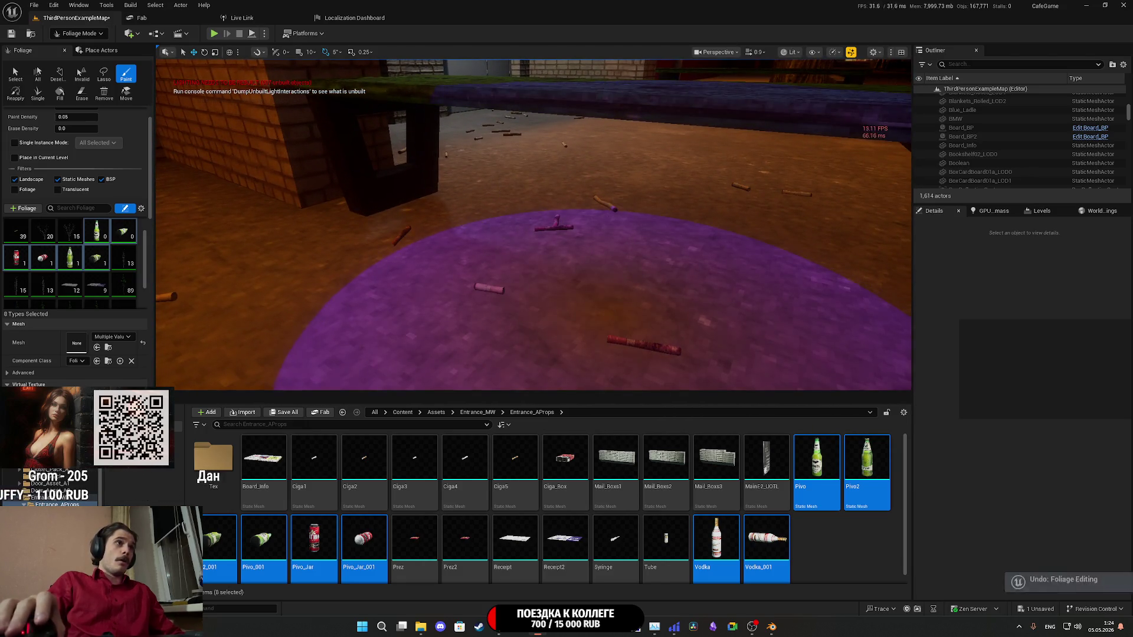
right_click(610, 314)
click(645, 287)
right_click(645, 283)
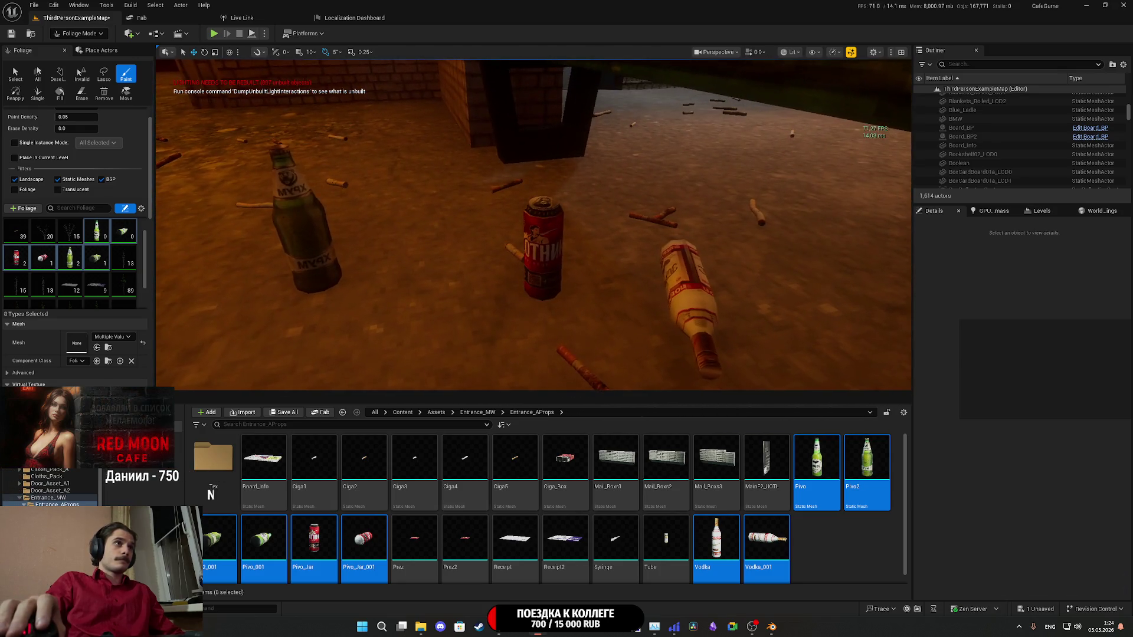
- Fly into the tiled-floor room past the elevator and undo recent litter strokes
key(w)
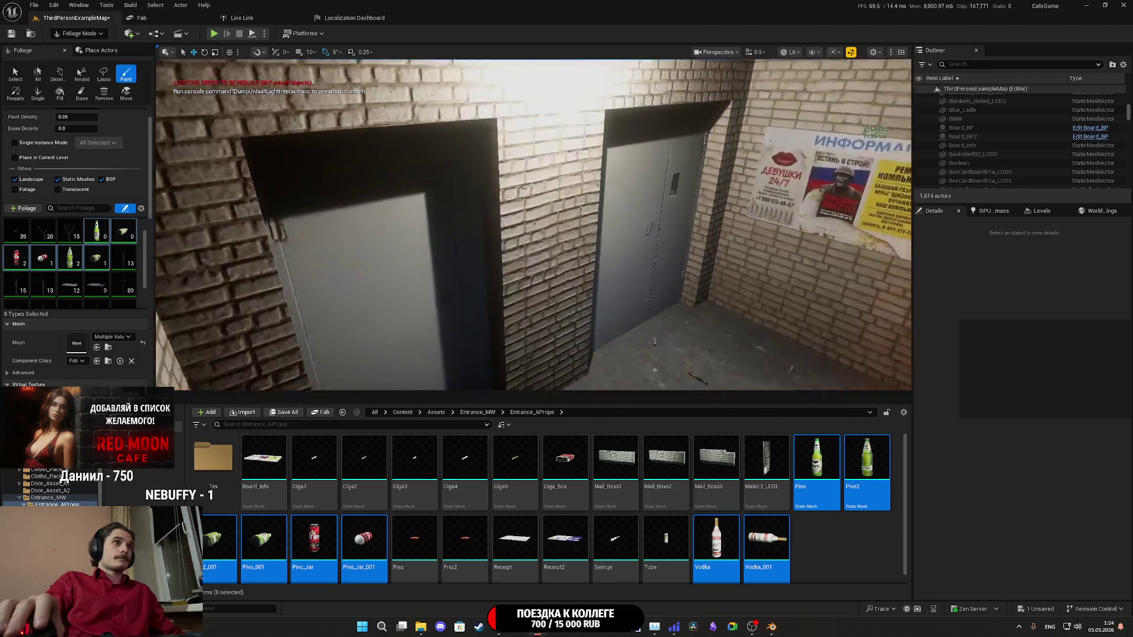
key(w)
key(w)
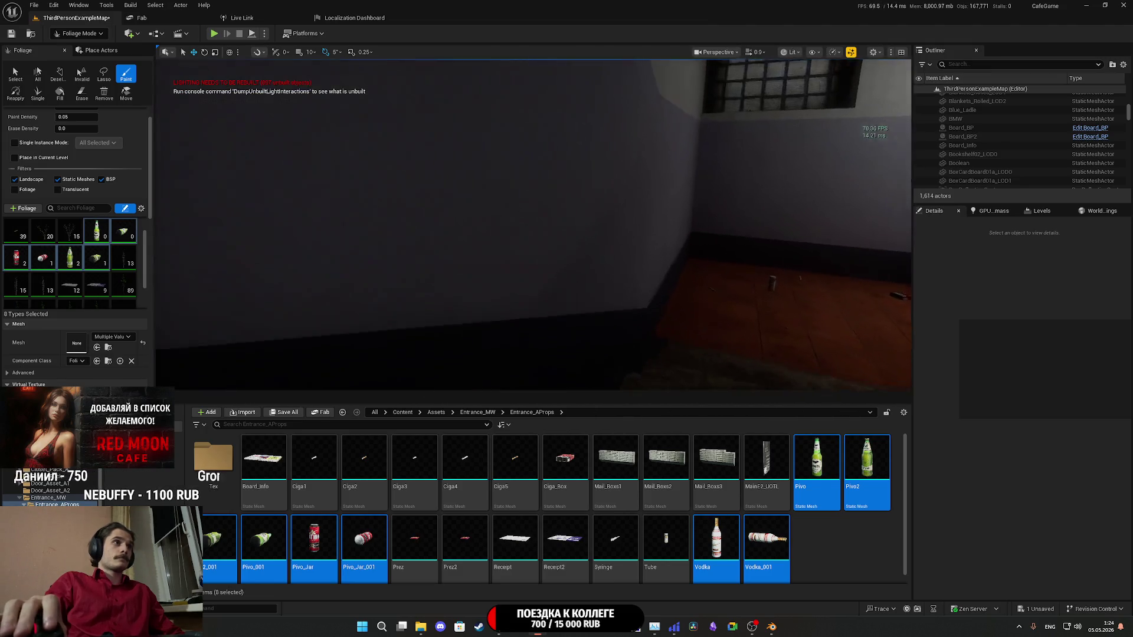
key(w)
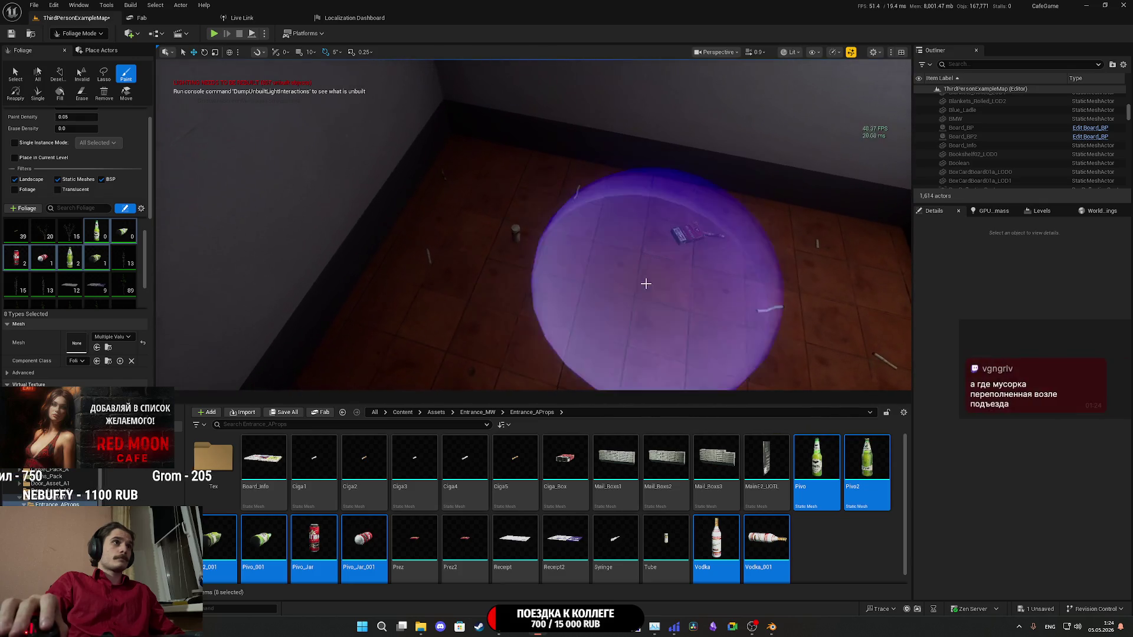
key(s)
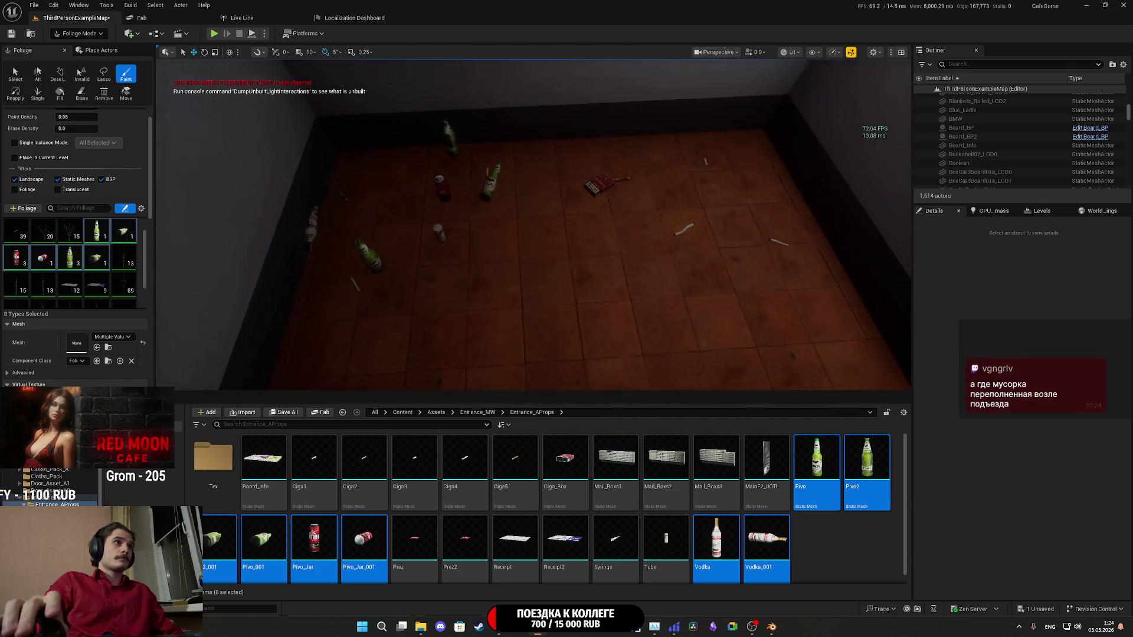
key(w)
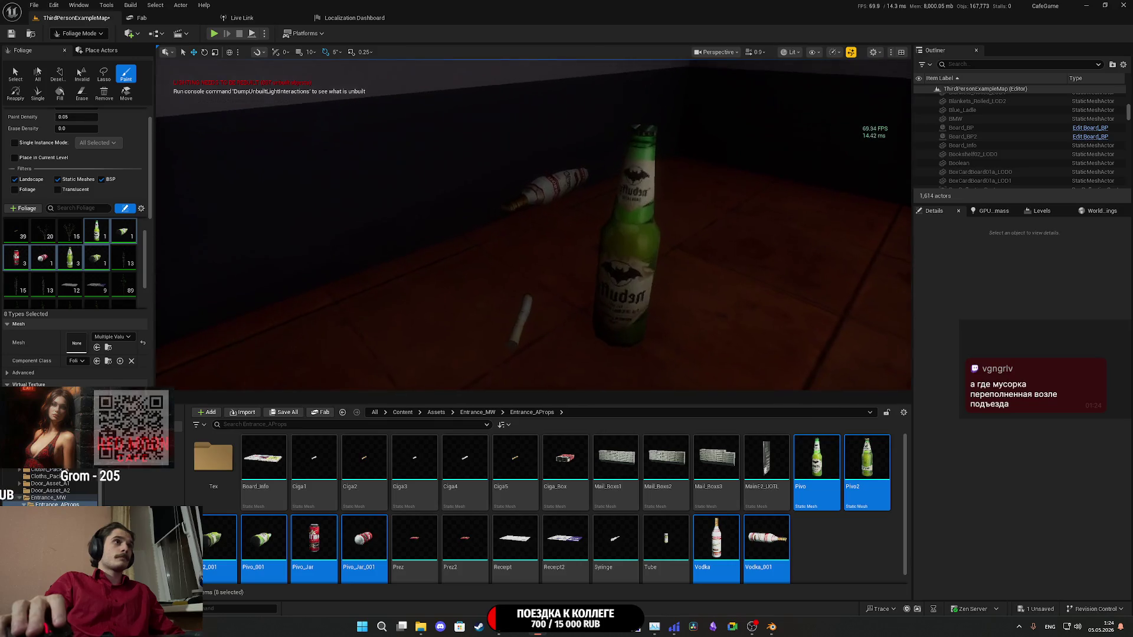
key(s)
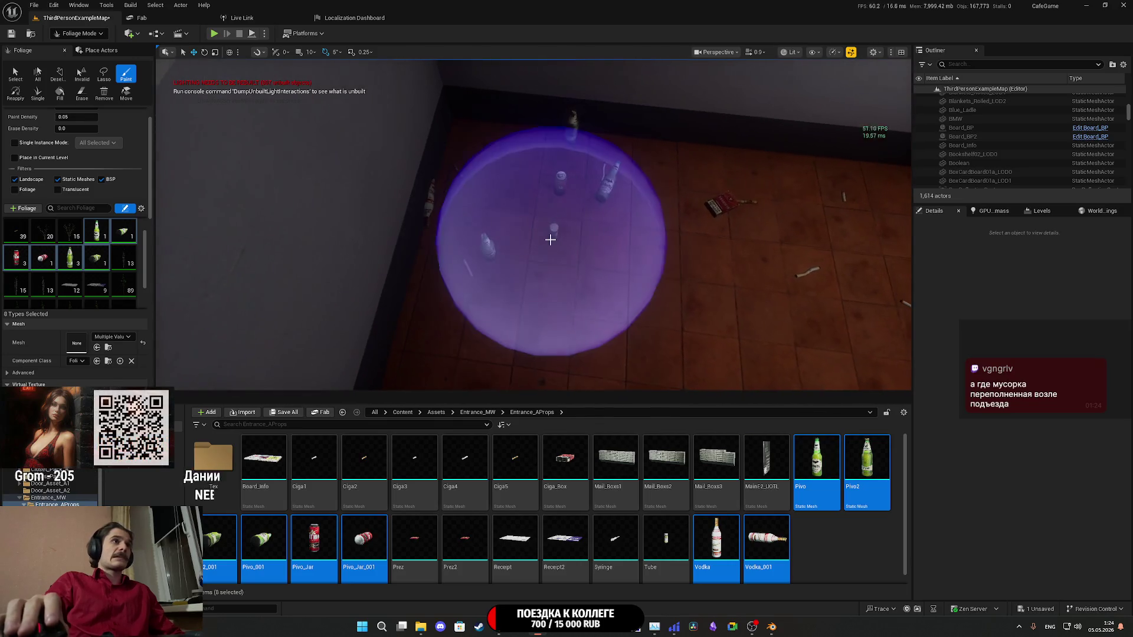
key(ctrl+z)
key(s)
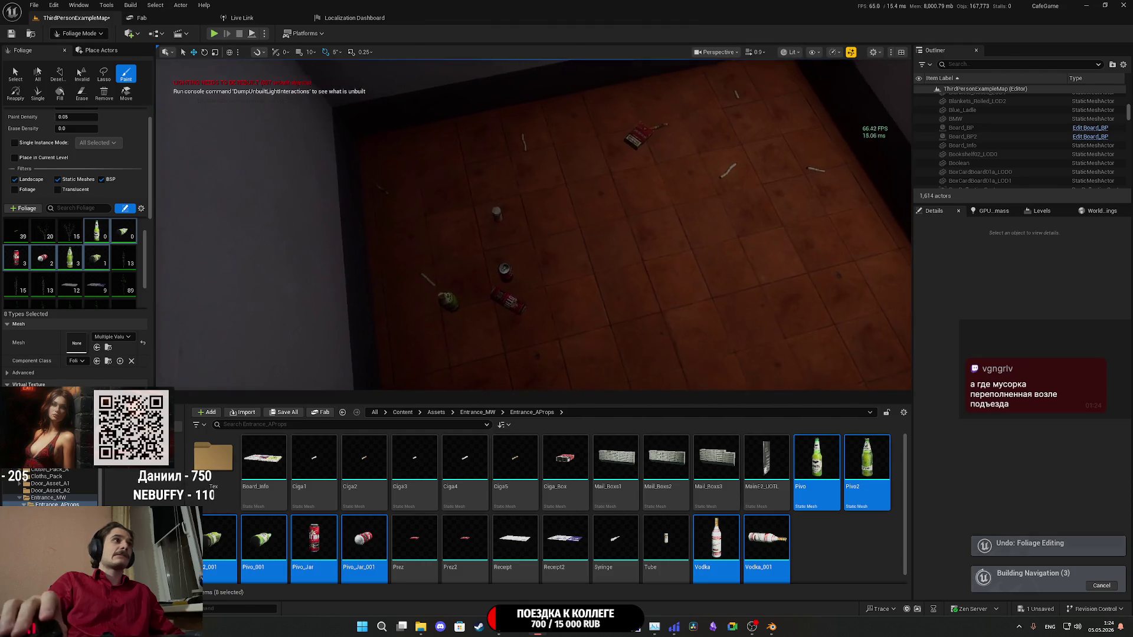
key(s)
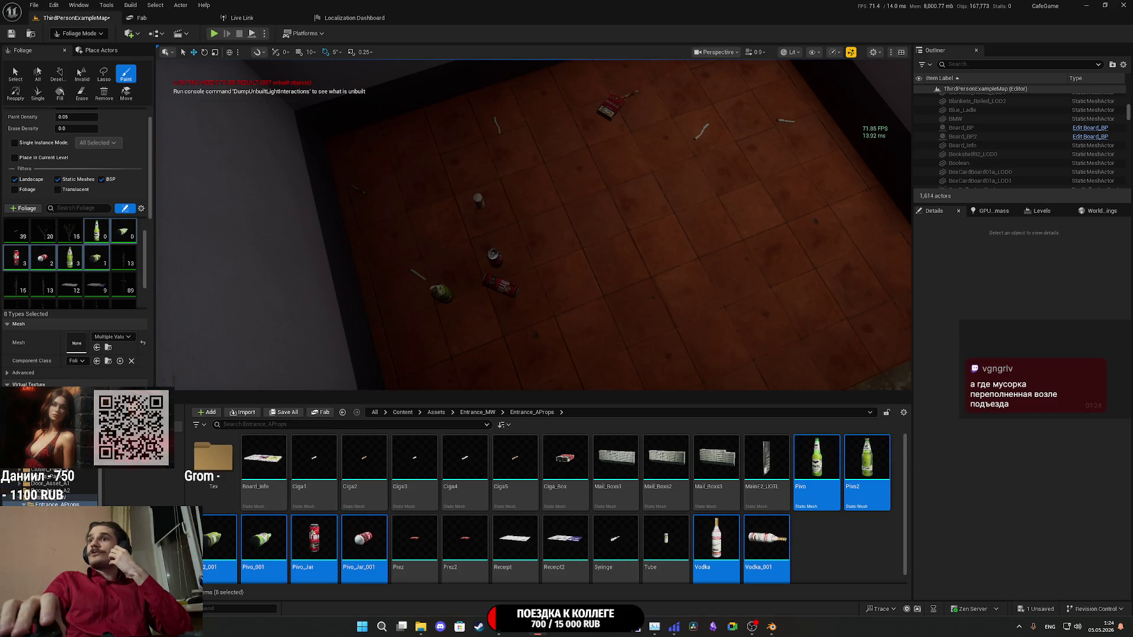
mouse_move(531, 295)
mouse_down()
mouse_move(502, 171)
mouse_move(566, 172)
mouse_move(597, 241)
mouse_up()
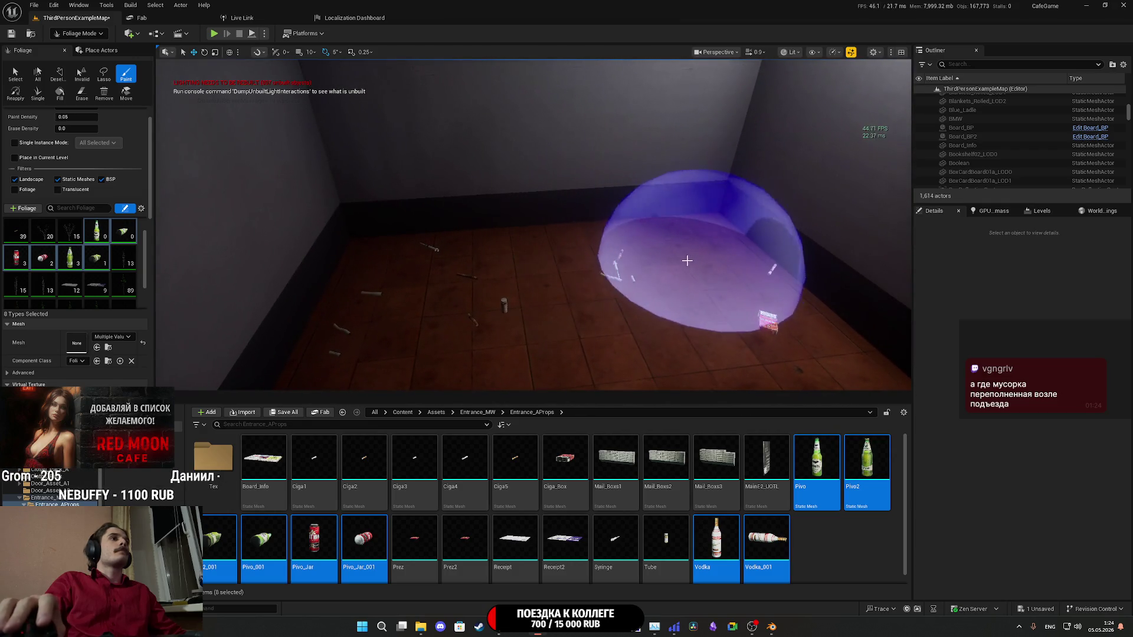
- Paint bottles and cigarette litter onto the room corner floor, undoing unwanted strokes
drag(422, 282, 425, 286)
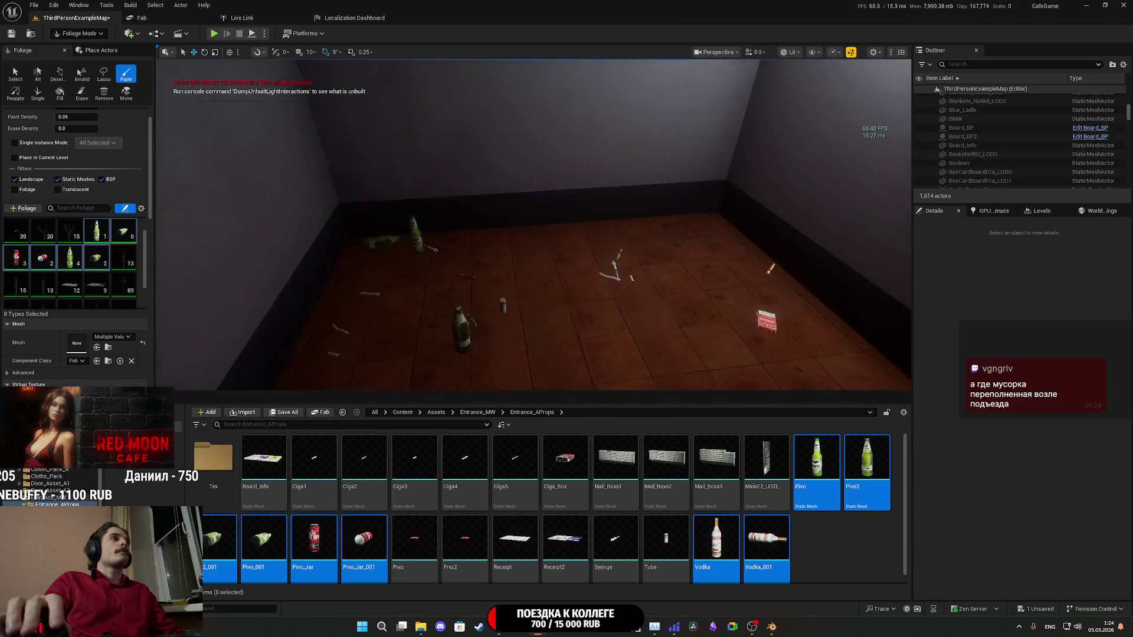
key(ctrl+z)
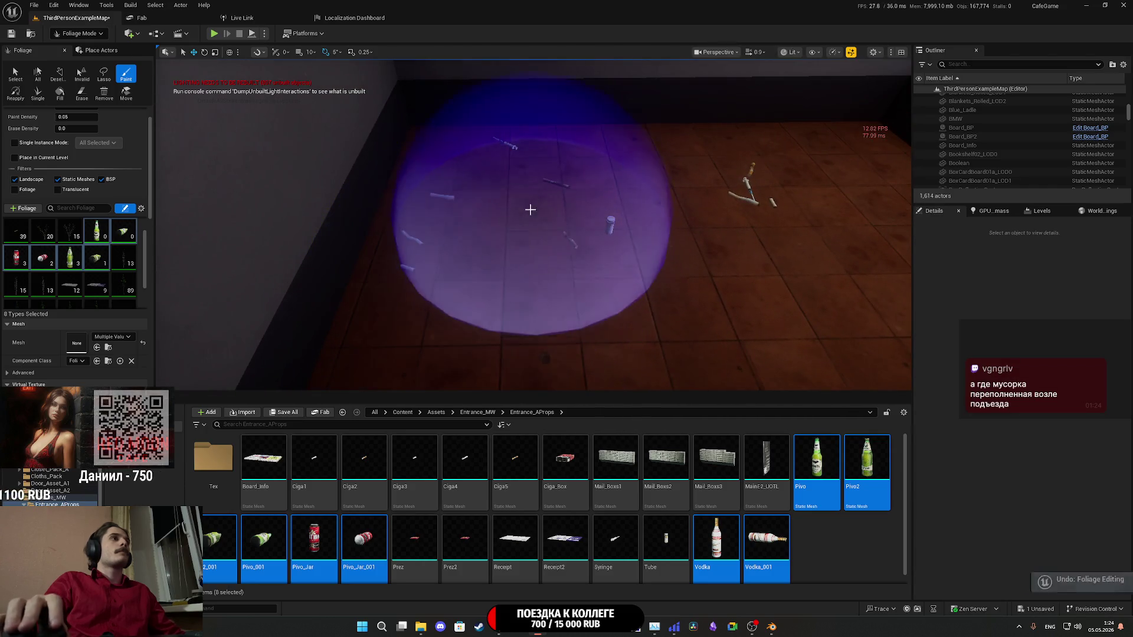
mouse_move(533, 230)
mouse_down()
mouse_move(502, 219)
mouse_move(546, 207)
mouse_move(505, 216)
mouse_move(472, 247)
mouse_move(561, 256)
mouse_up()
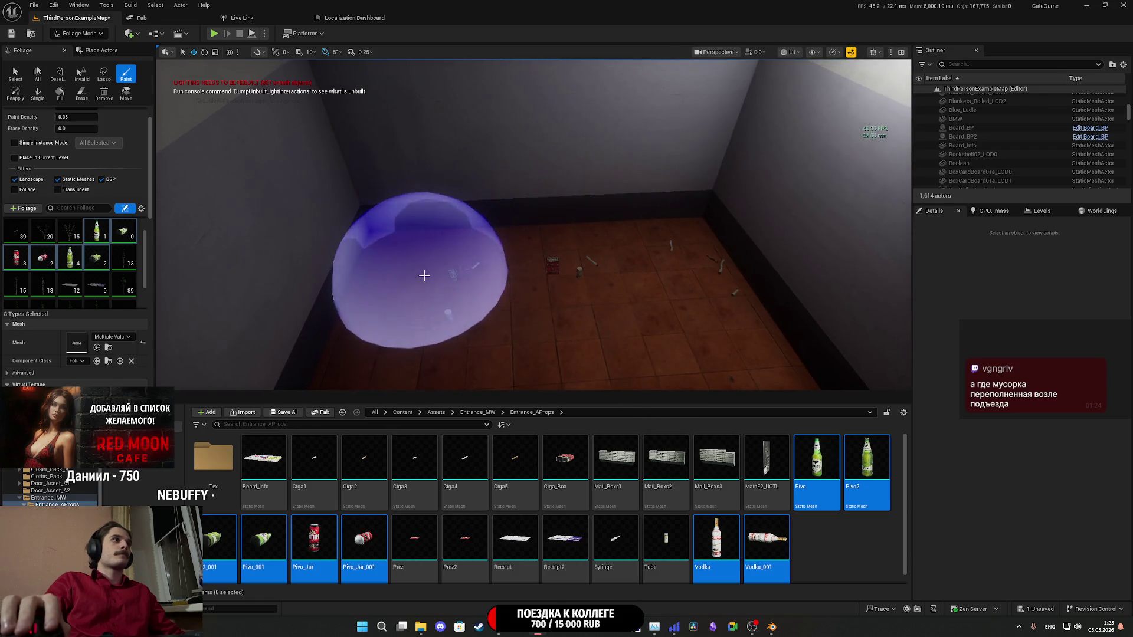
mouse_move(440, 280)
mouse_down()
mouse_move(439, 292)
mouse_move(416, 292)
mouse_move(493, 246)
mouse_move(495, 289)
mouse_move(495, 268)
mouse_move(466, 255)
mouse_up()
key(ctrl+z)
click(492, 246)
- Paint bottles and cans onto the stairwell landing floor by the wall, undoing two bad strokes
click(580, 263)
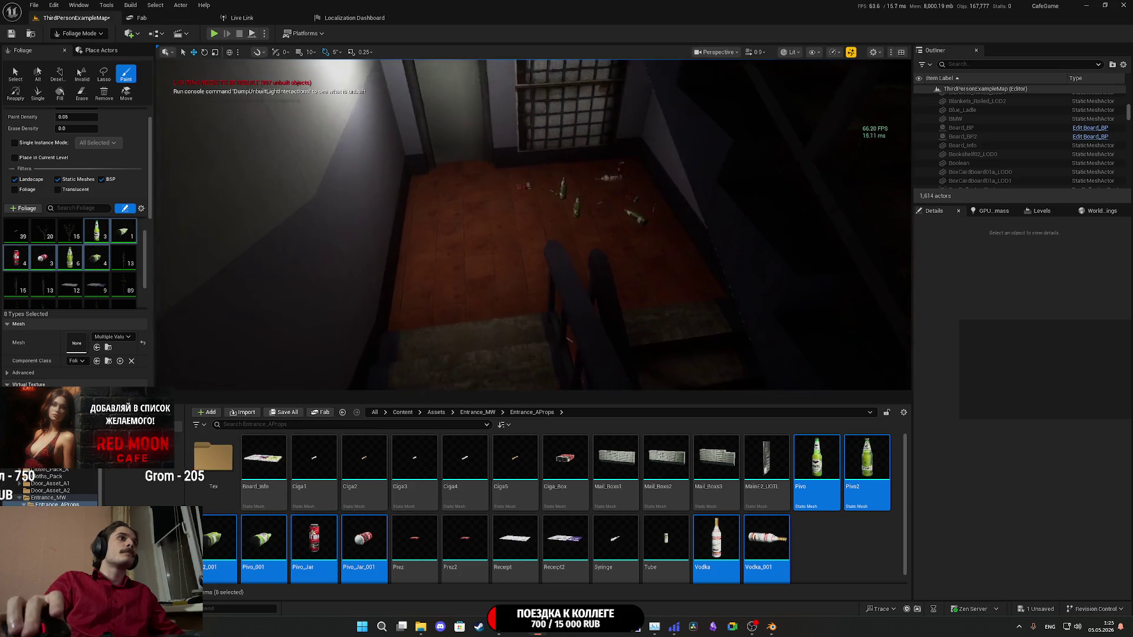
key(ctrl+z)
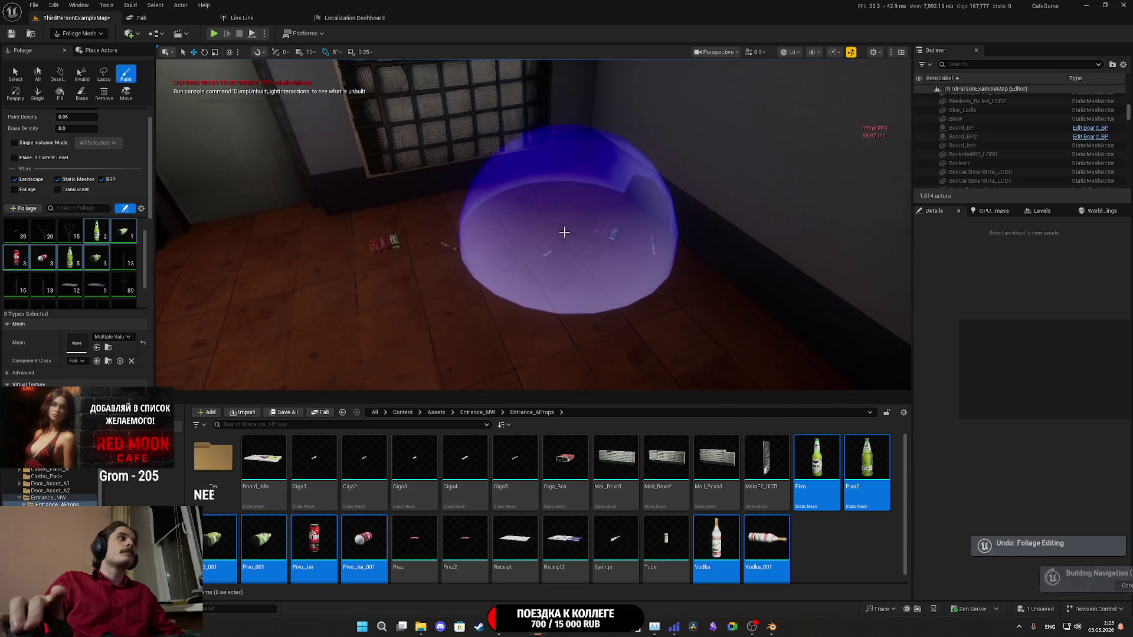
mouse_move(570, 244)
mouse_down()
mouse_move(590, 260)
mouse_move(548, 228)
mouse_move(582, 236)
mouse_move(569, 275)
mouse_move(590, 279)
mouse_move(571, 244)
mouse_up()
scroll(583, 271, up, 2)
key(ctrl+z)
click(576, 281)
click(589, 278)
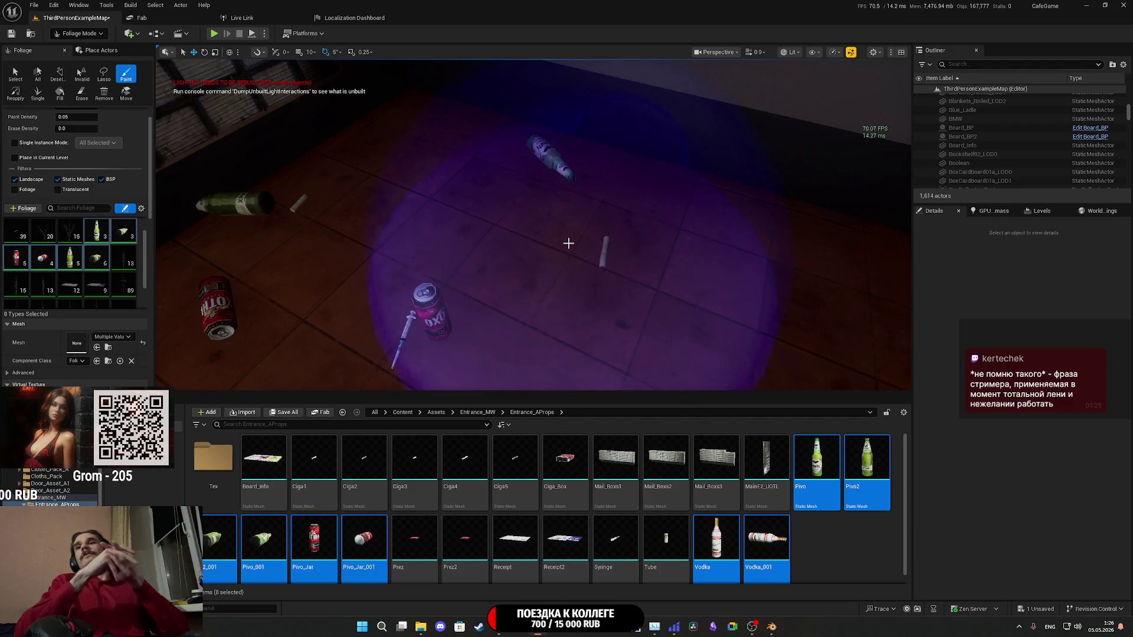
- Fly the view to the floor corner below the barred window by the stairs
scroll(568, 243, up, 5)
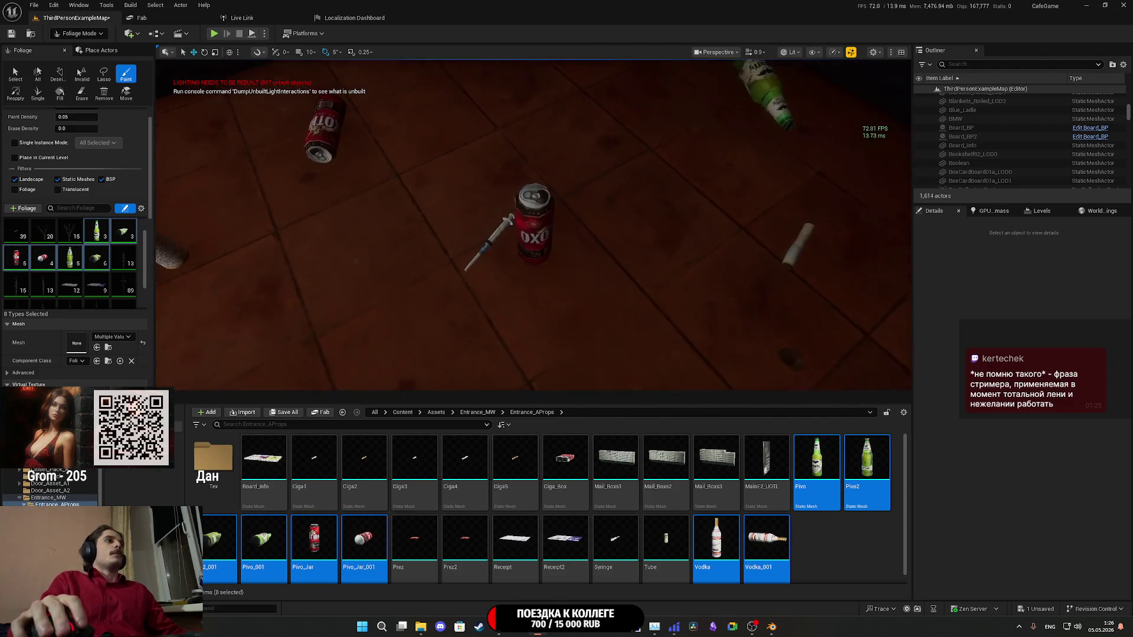
scroll(619, 236, up, 5)
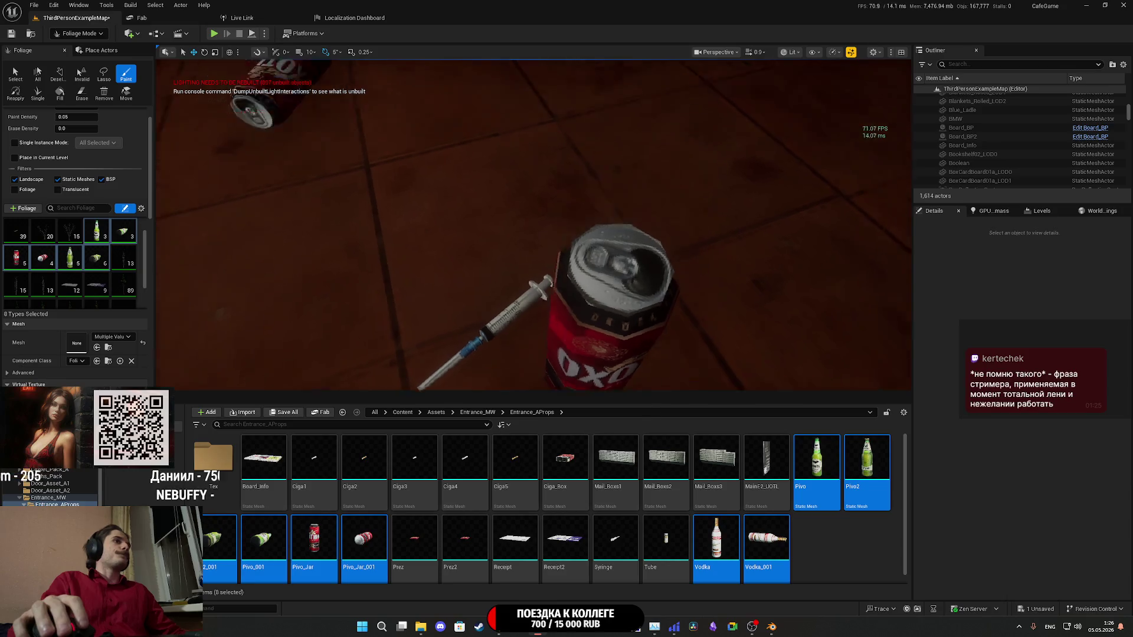
scroll(534, 224, down, 10)
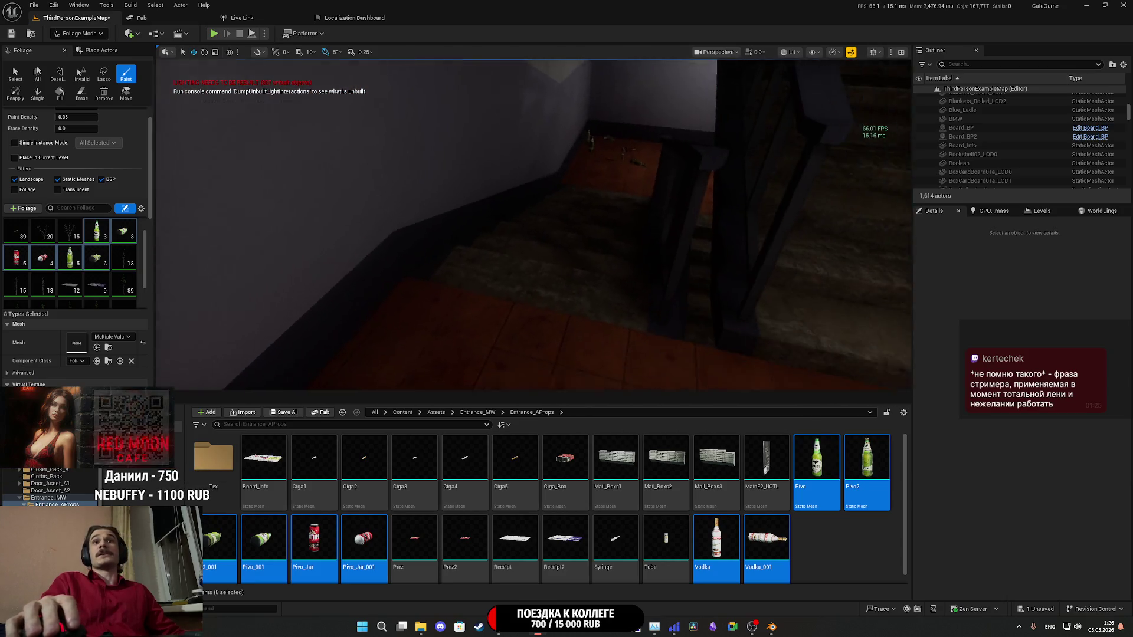
scroll(534, 236, down, 3)
scroll(533, 224, up, 8)
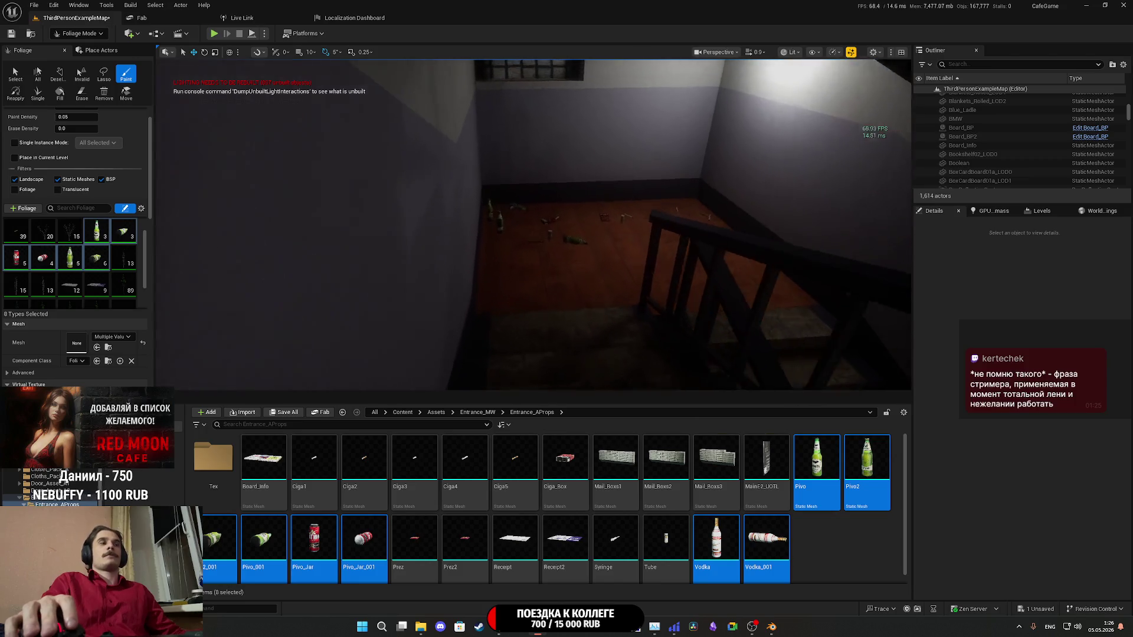
drag(534, 236, 472, 236)
scroll(534, 224, up, 3)
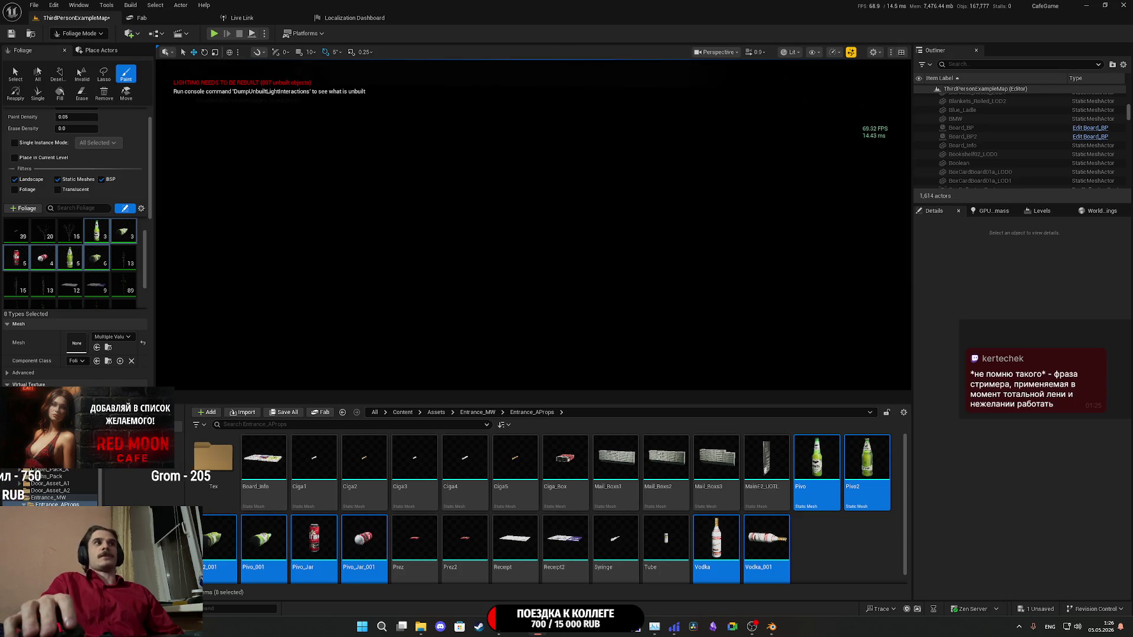
scroll(534, 224, down, 3)
mouse_move(472, 236)
mouse_down()
mouse_move(437, 230)
mouse_move(424, 248)
mouse_move(443, 271)
mouse_up()
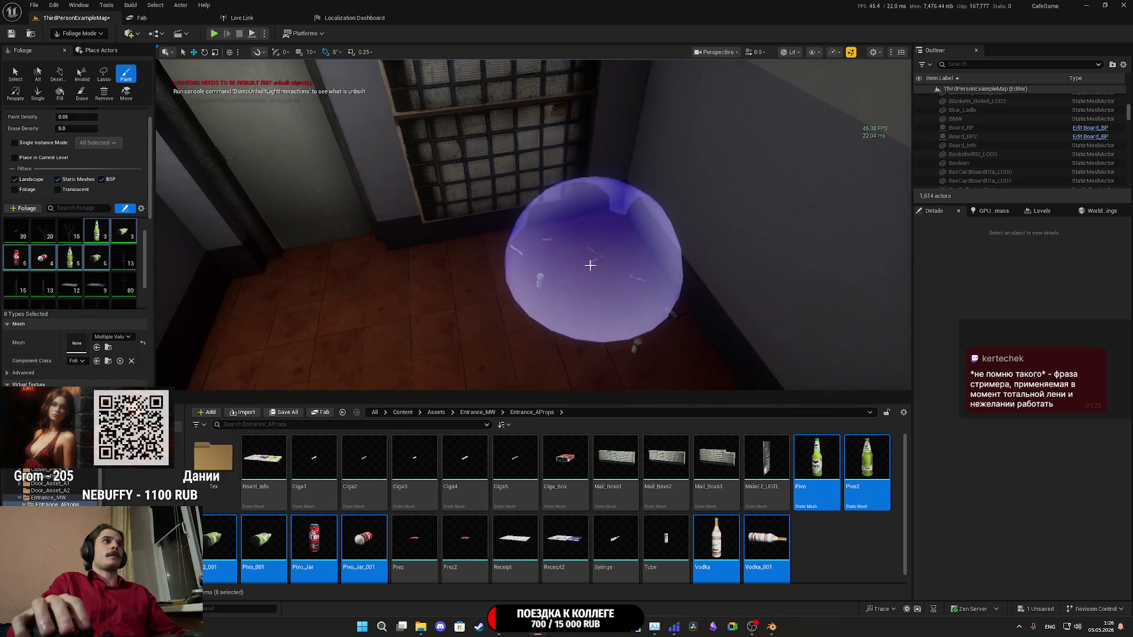
drag(443, 271, 431, 248)
drag(578, 283, 605, 267)
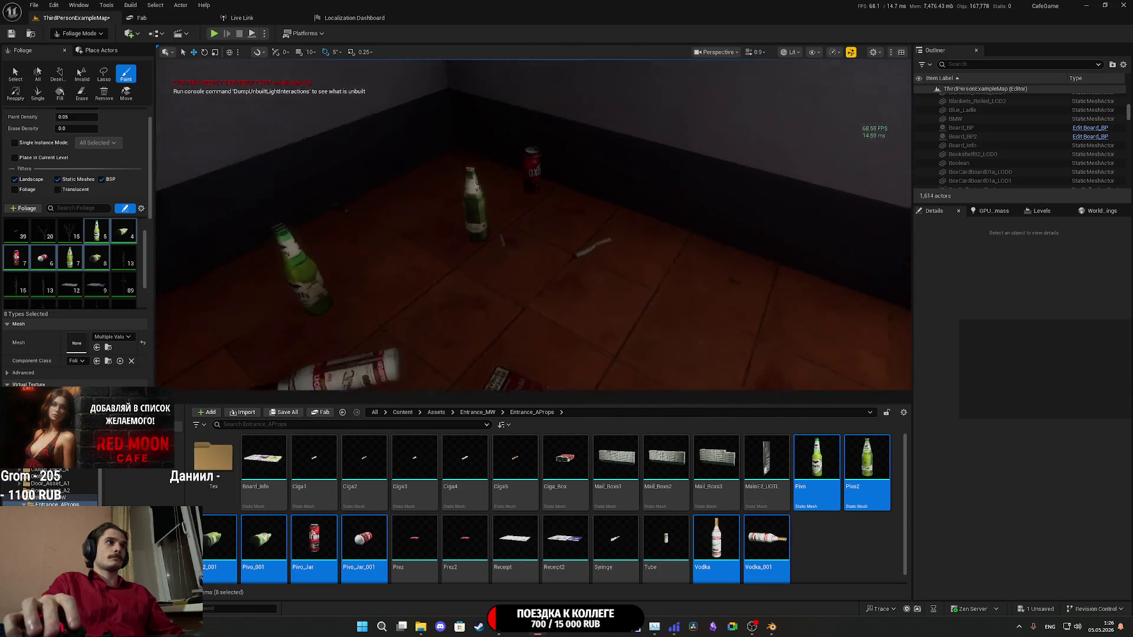
drag(605, 267, 558, 210)
drag(675, 183, 619, 175)
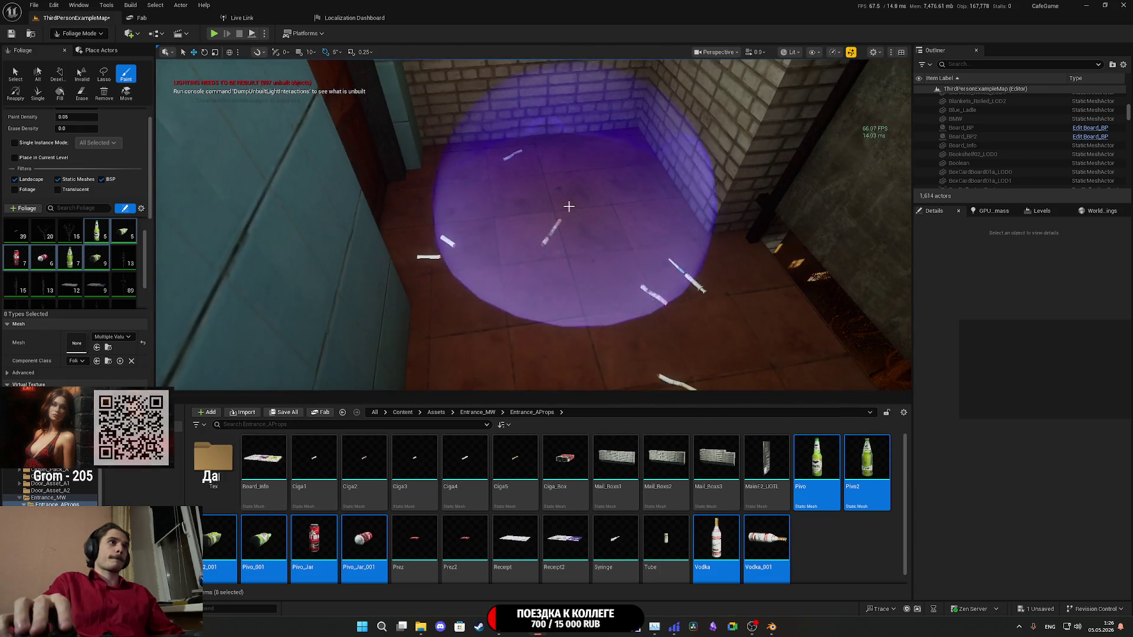
- Paint a vodka and a beer bottle into the brick corner, then undo the last one
click(568, 206)
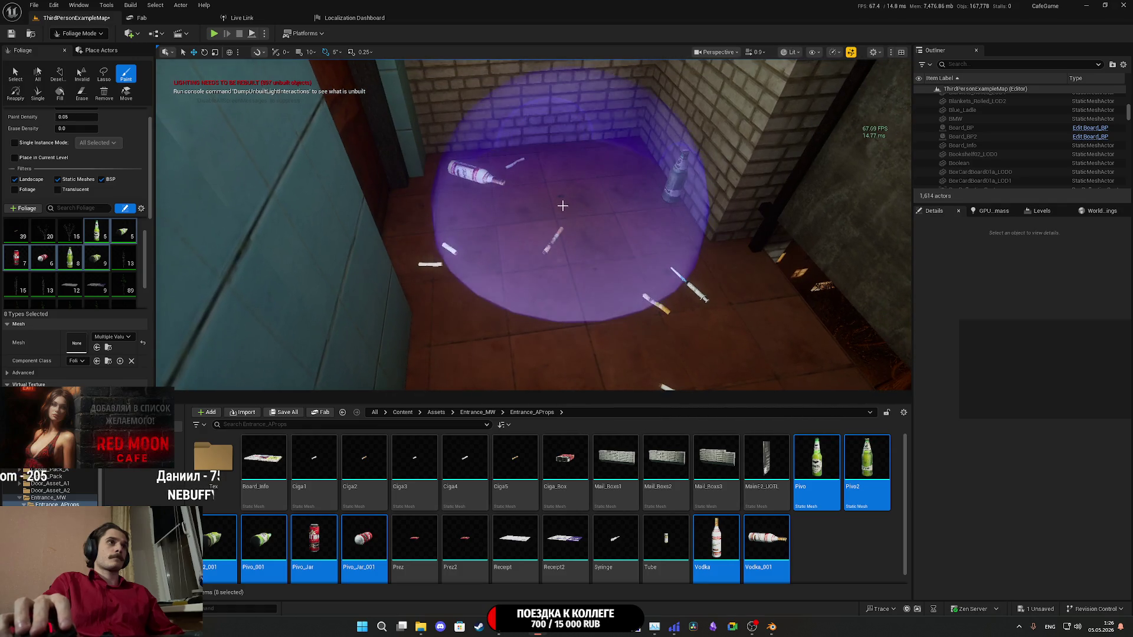
key(ctrl+z)
drag(562, 205, 516, 187)
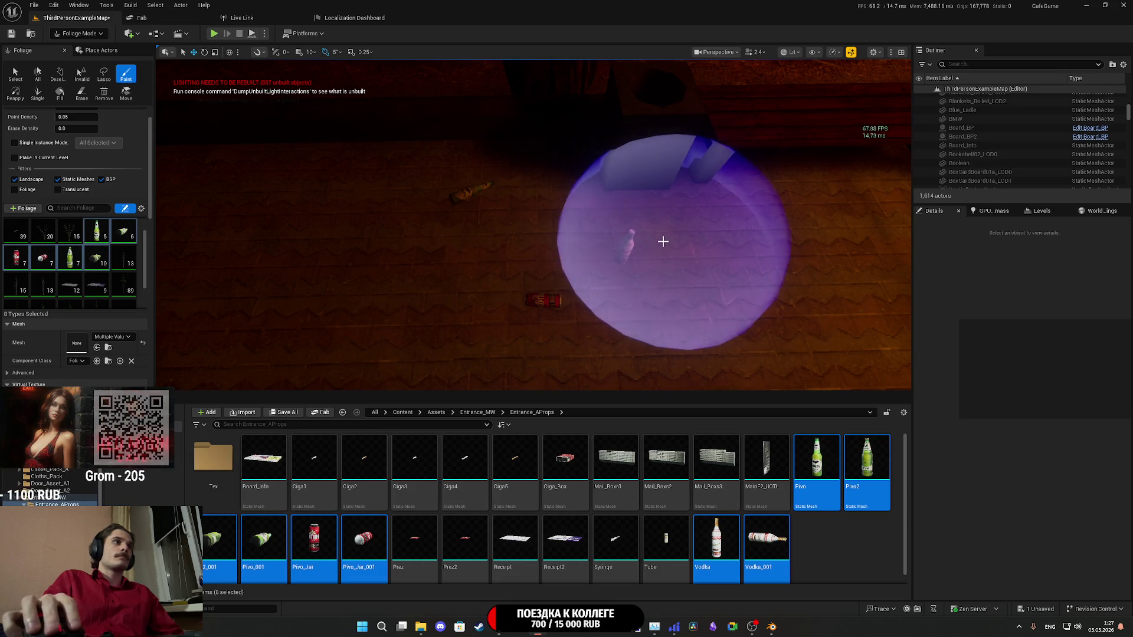
- Undo several misplaced bottle and can strokes around the bench and bin
key(ctrl+z)
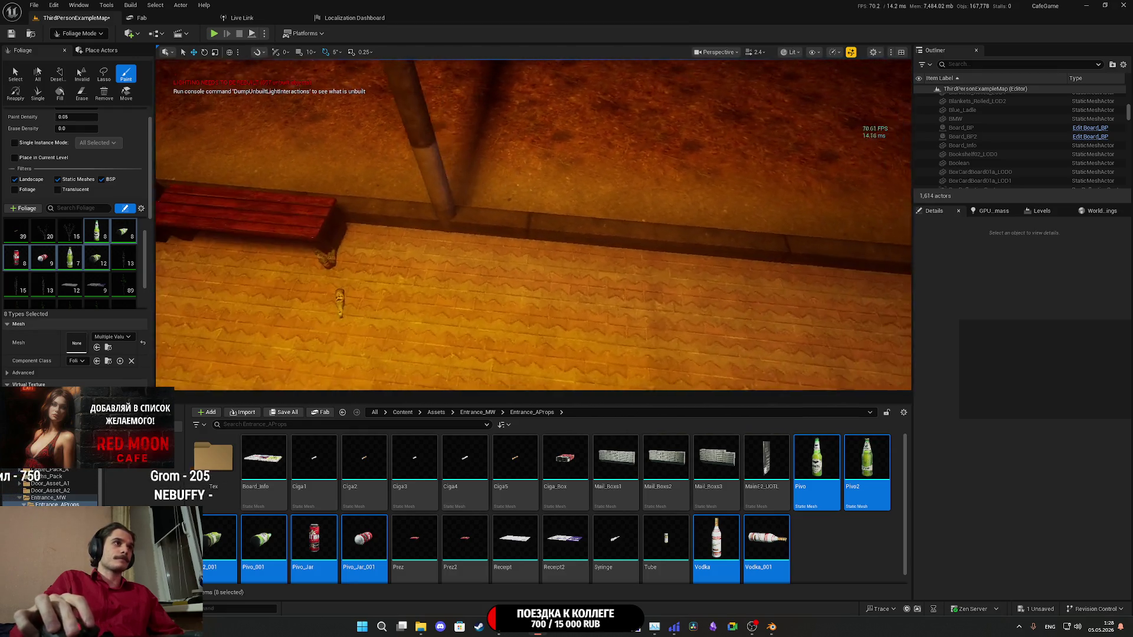
key(ctrl+z)
scroll(530, 240, down, 10)
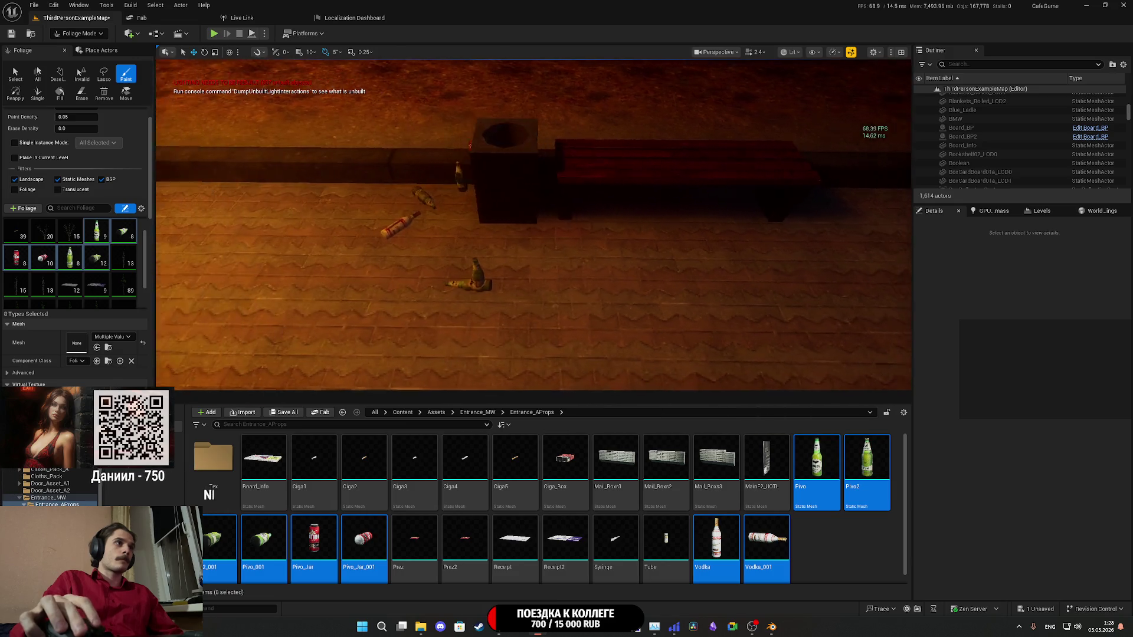
key(ctrl+z)
drag(534, 224, 534, 177)
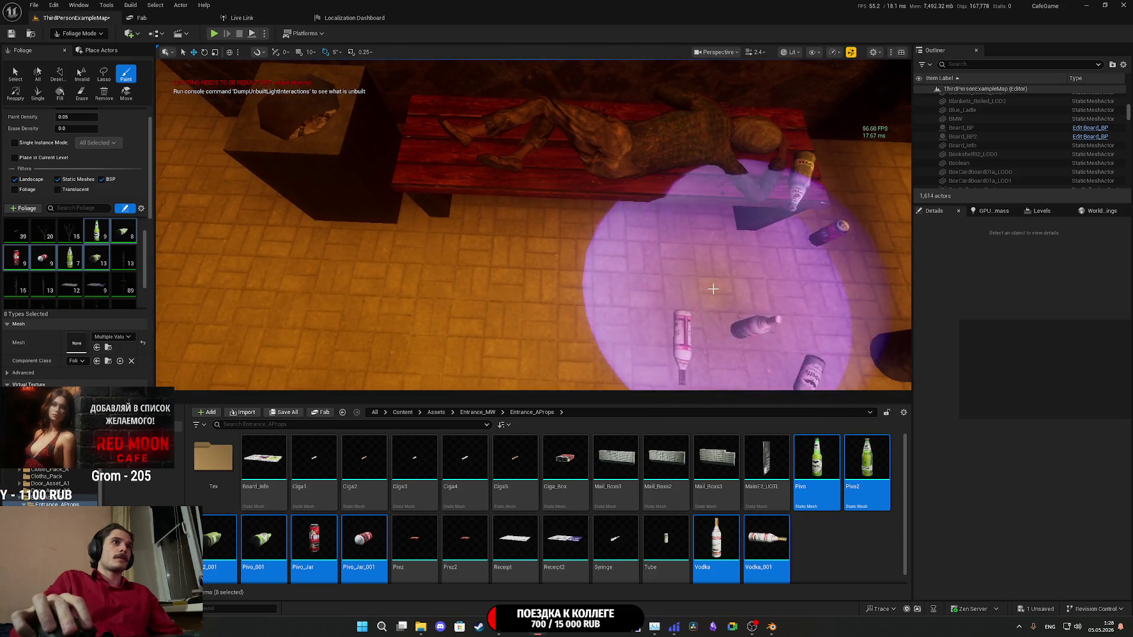
drag(712, 289, 702, 277)
key(ctrl+z)
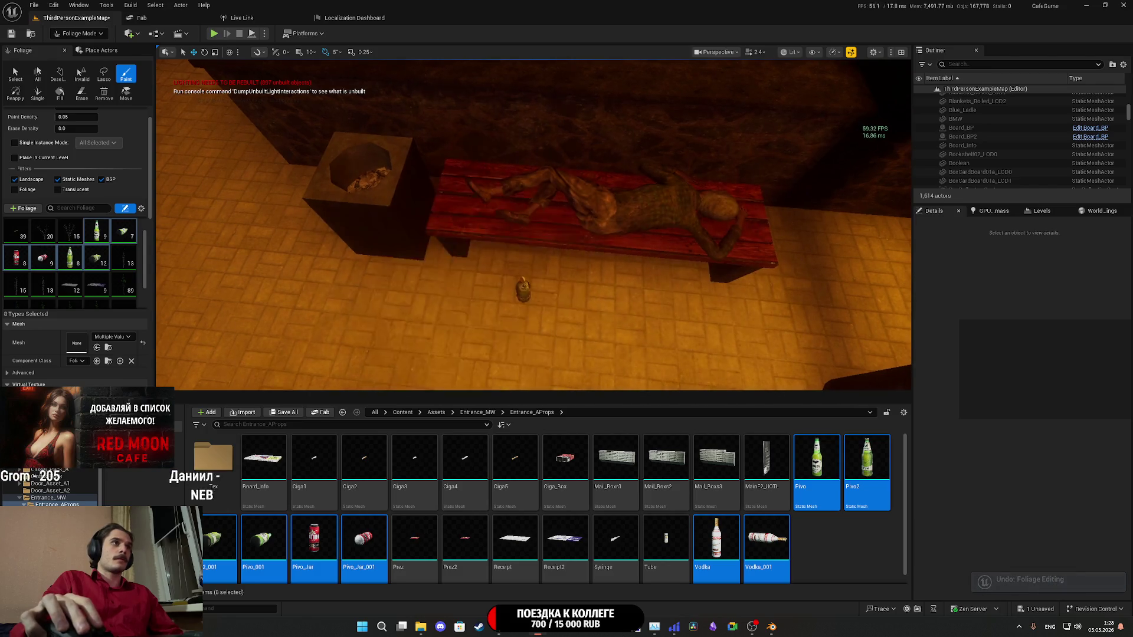
- Move in past the bench and paint a can onto the dark tiled floor
drag(531, 265, 519, 248)
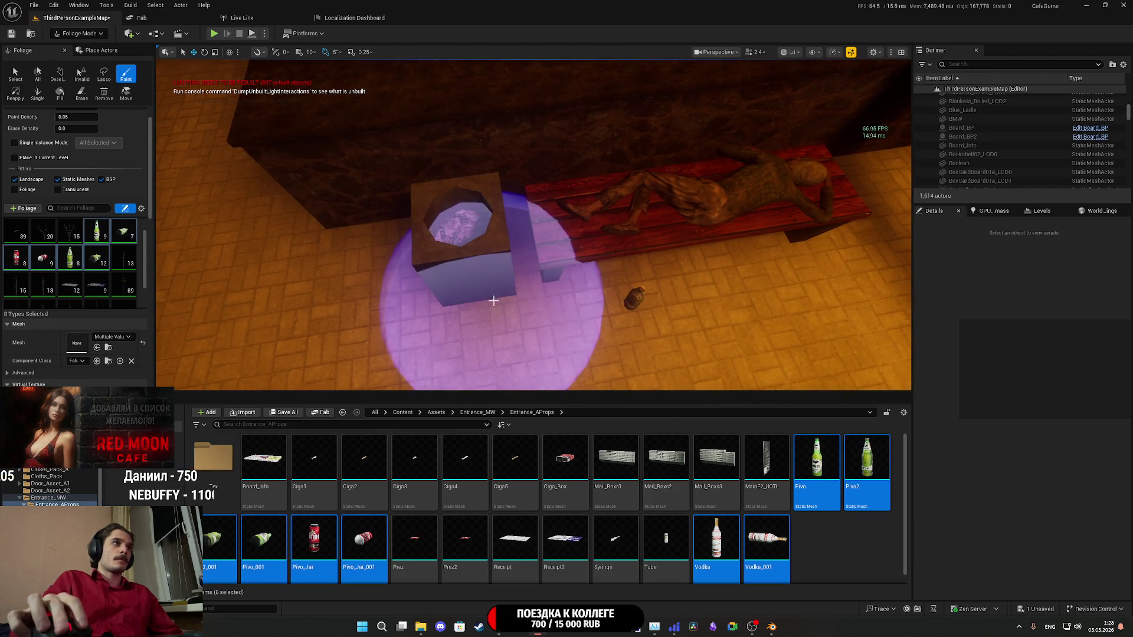
drag(493, 303, 478, 280)
scroll(533, 224, down, 5)
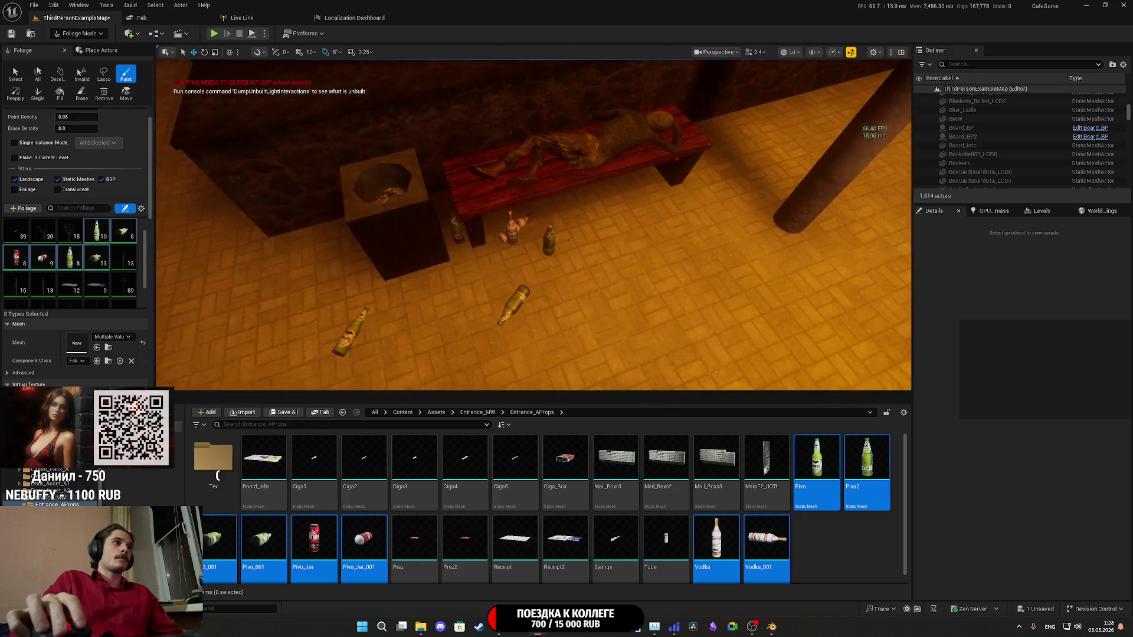
mouse_move(534, 225)
mouse_down()
mouse_move(520, 230)
mouse_move(559, 221)
mouse_move(537, 216)
mouse_move(505, 309)
mouse_up()
click(535, 215)
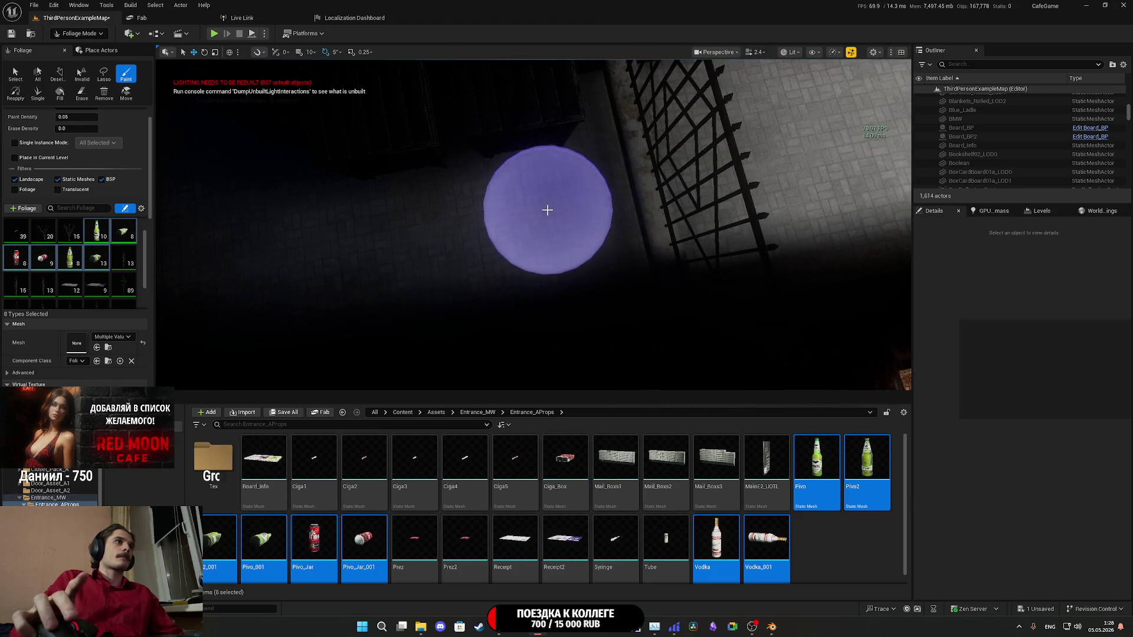
- Stamp several bottle props along the wall on the dark tiled floor, undoing the last one
click(417, 223)
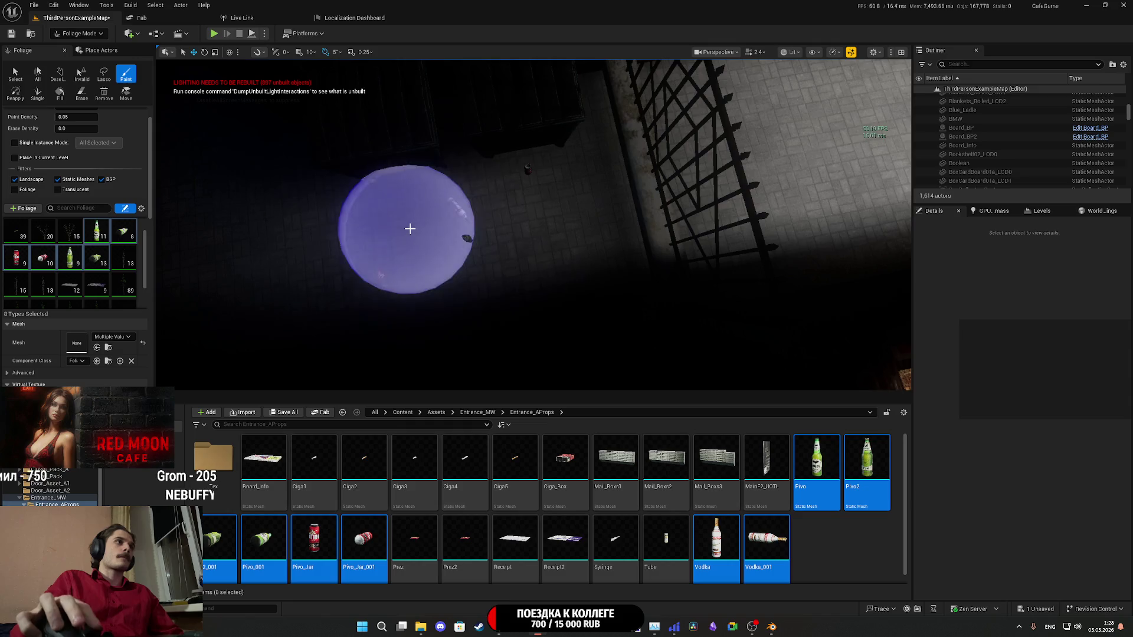
click(656, 201)
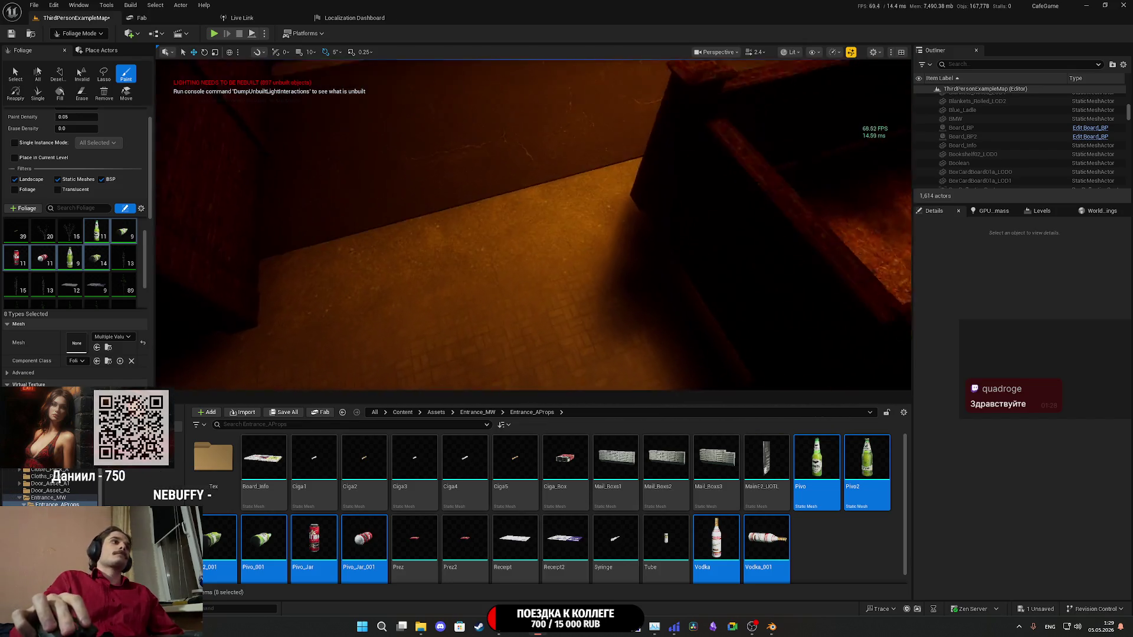
click(619, 207)
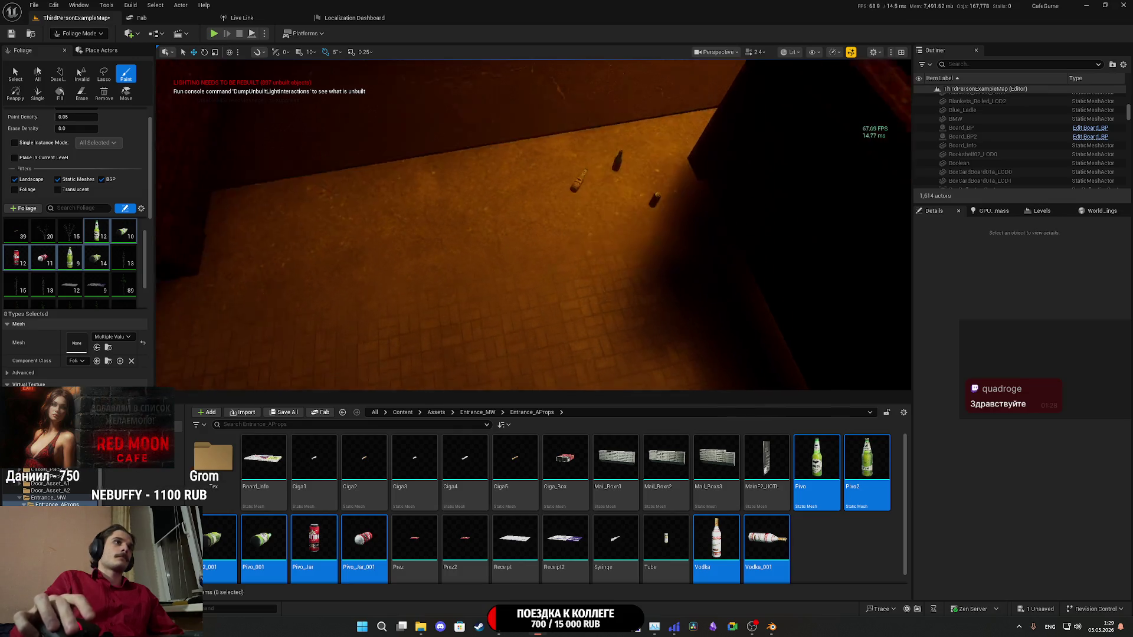
click(446, 180)
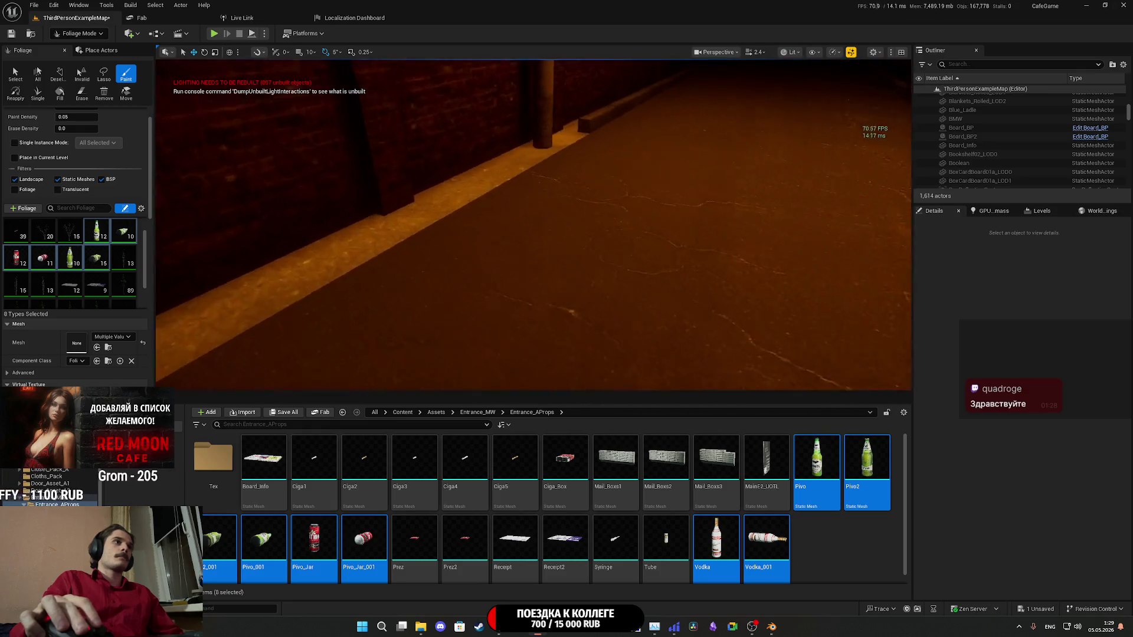
click(526, 203)
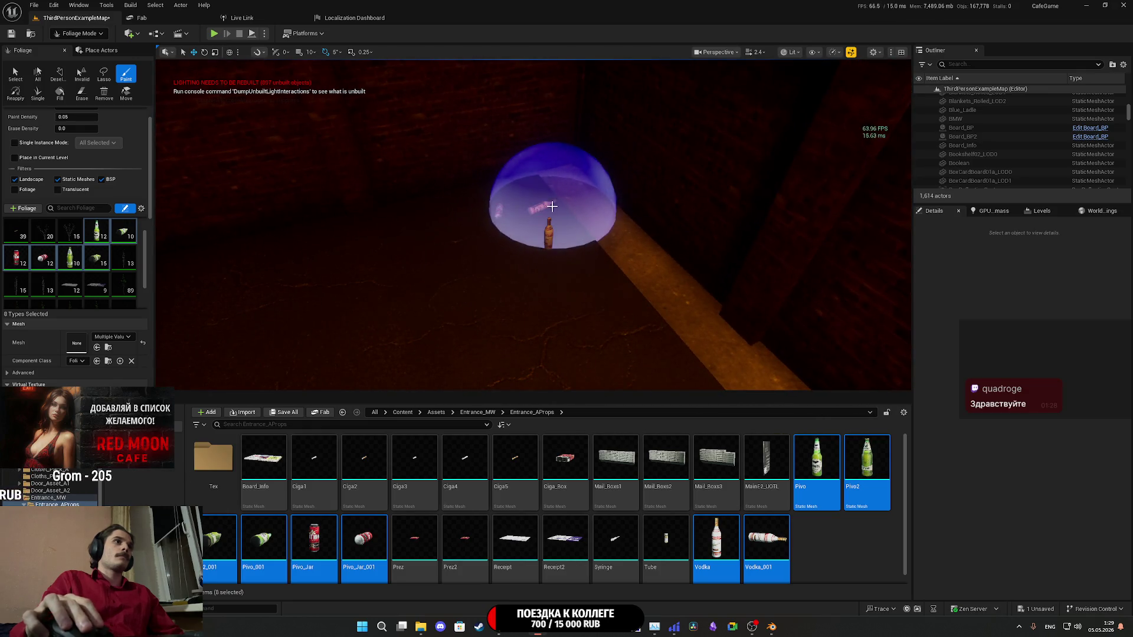
key(ctrl+z)
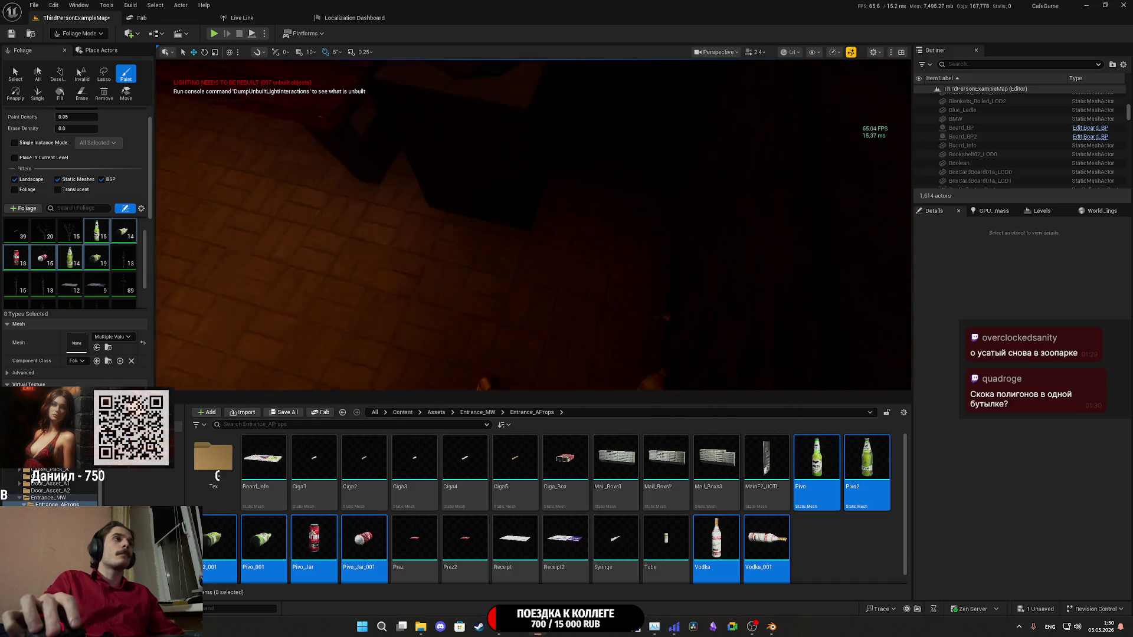
- Undo the bottles near the bench and paint new bottles and cans along the corridor floor
drag(519, 278, 459, 231)
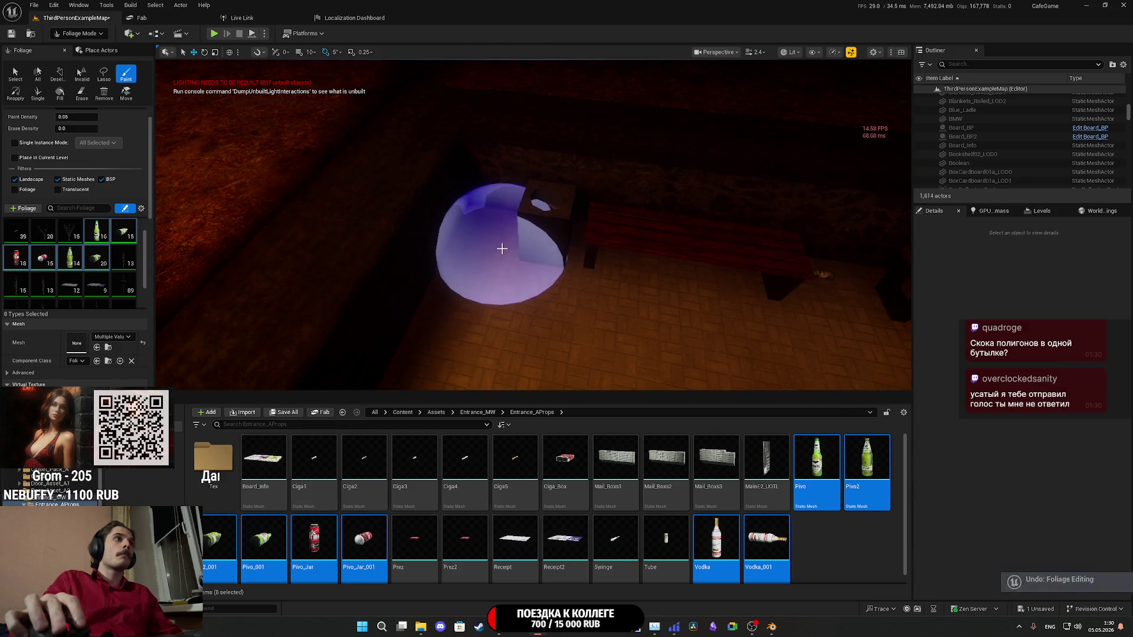
key(ctrl+z)
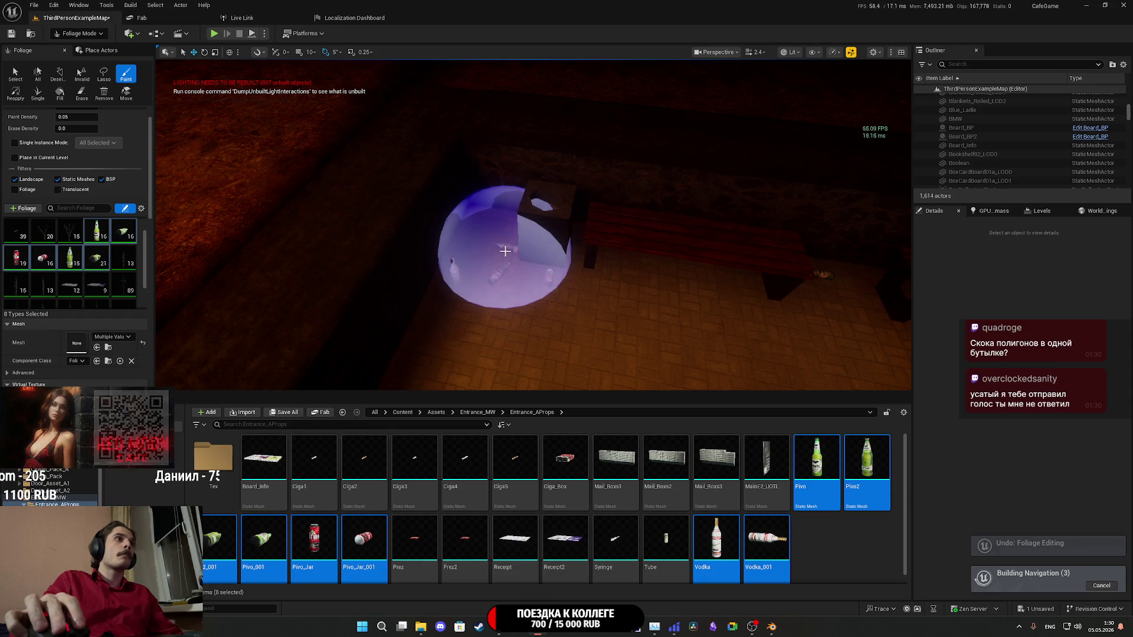
mouse_move(543, 277)
mouse_down()
mouse_move(522, 285)
mouse_move(503, 271)
mouse_move(505, 245)
mouse_up()
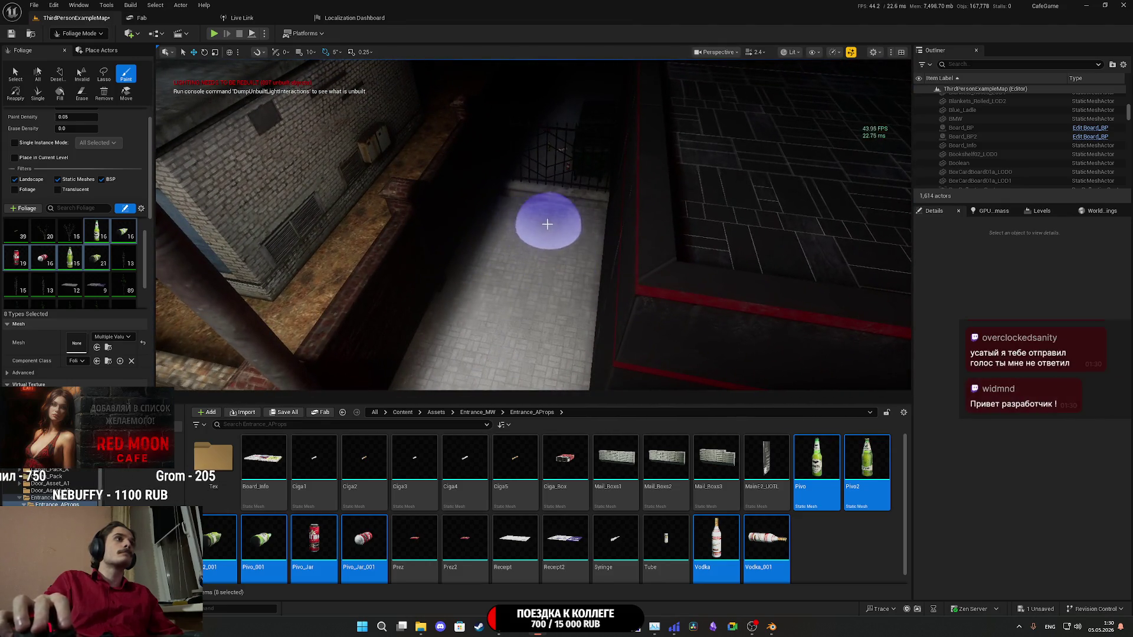
click(490, 240)
mouse_move(506, 240)
mouse_down()
mouse_move(504, 186)
mouse_move(499, 264)
mouse_up()
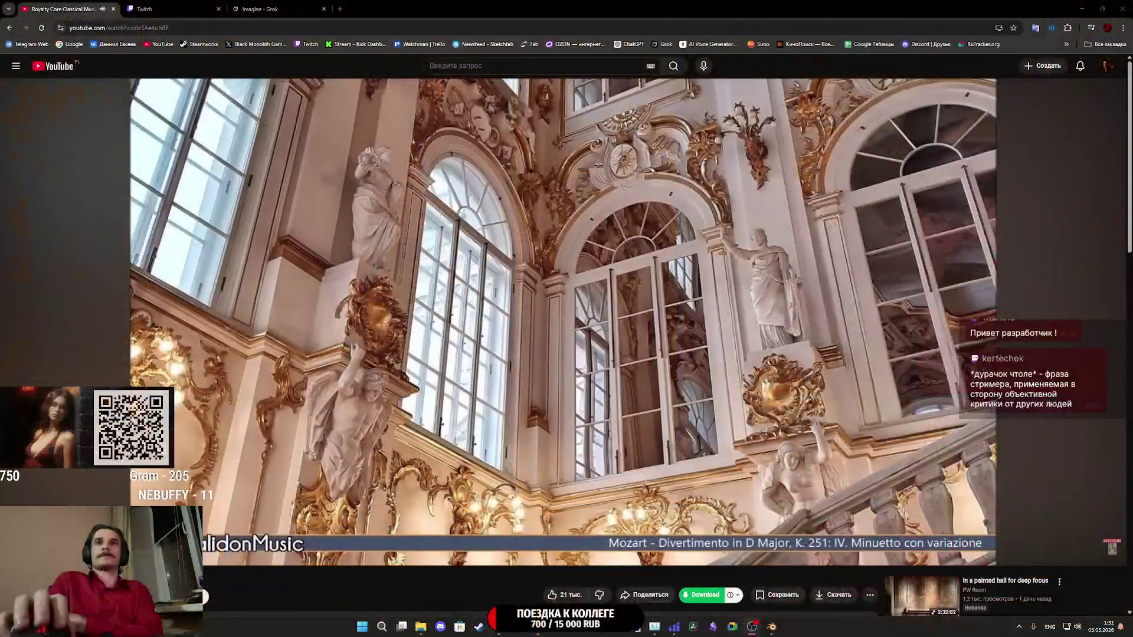
- Switch from YouTube to the Twitch stream manager browser tab
click(157, 4)
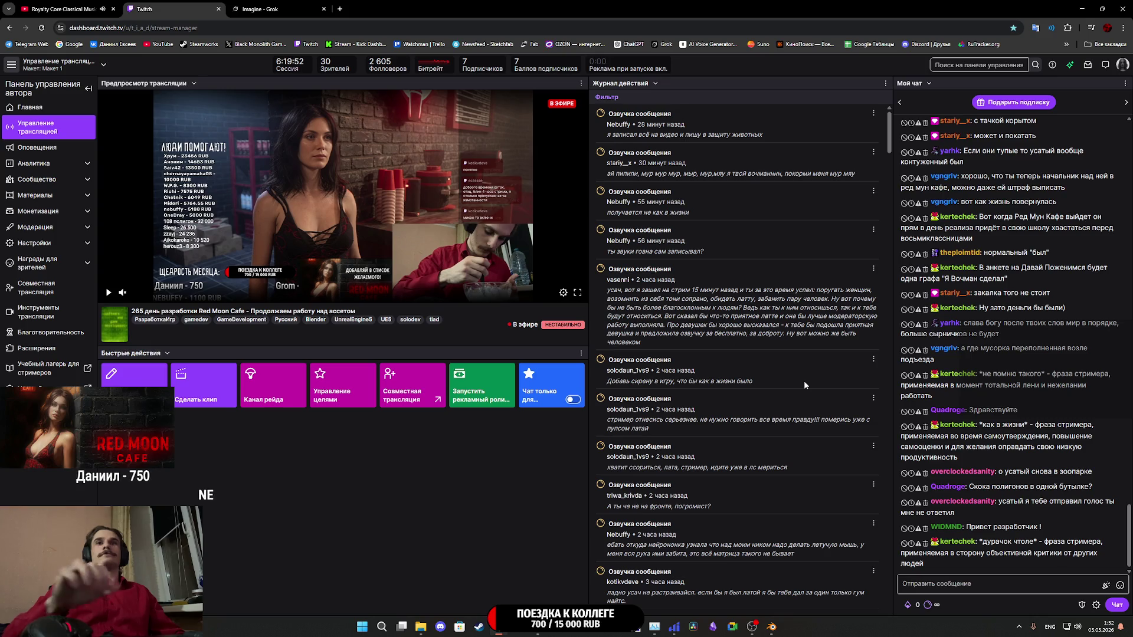
- Close the Blender window from the taskbar and bring the Unreal Editor back to the front
click(774, 627)
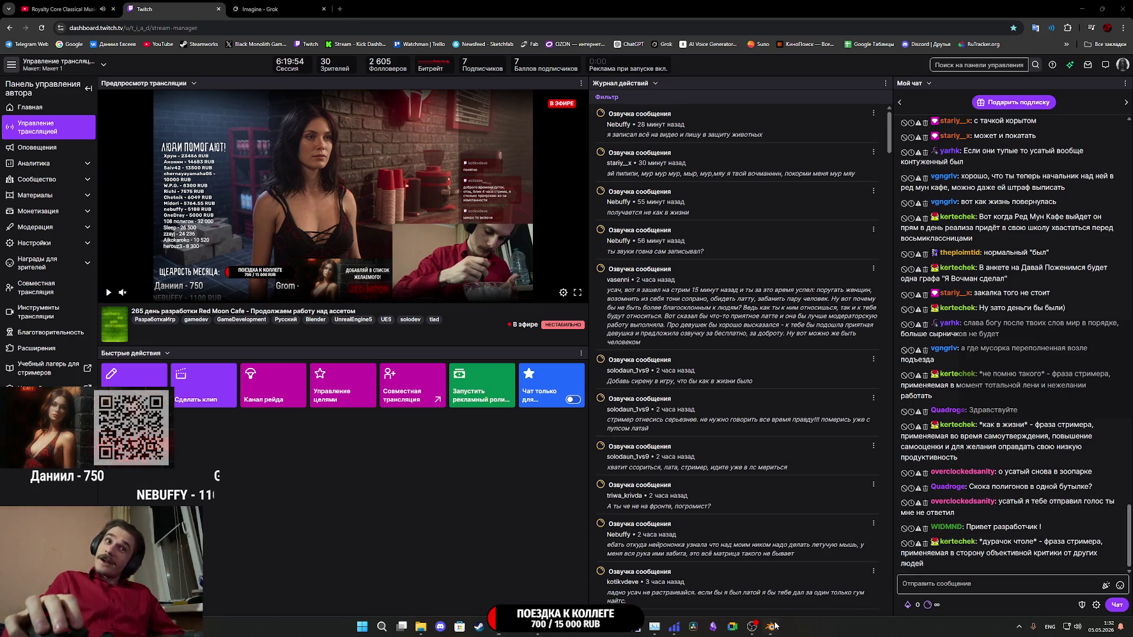
click(778, 575)
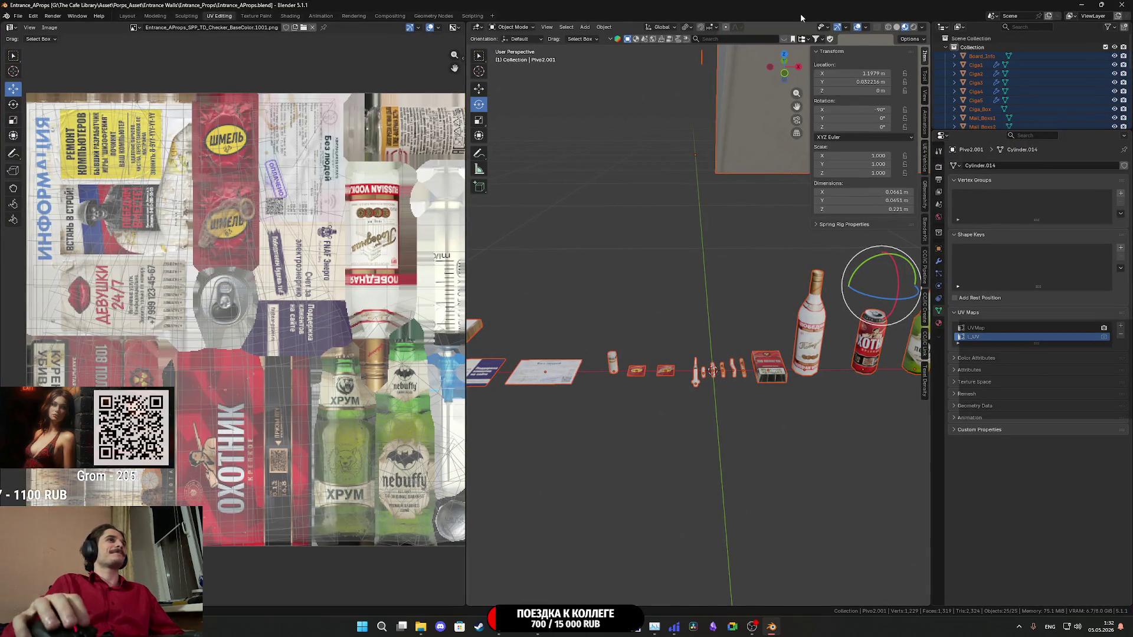
click(1124, 5)
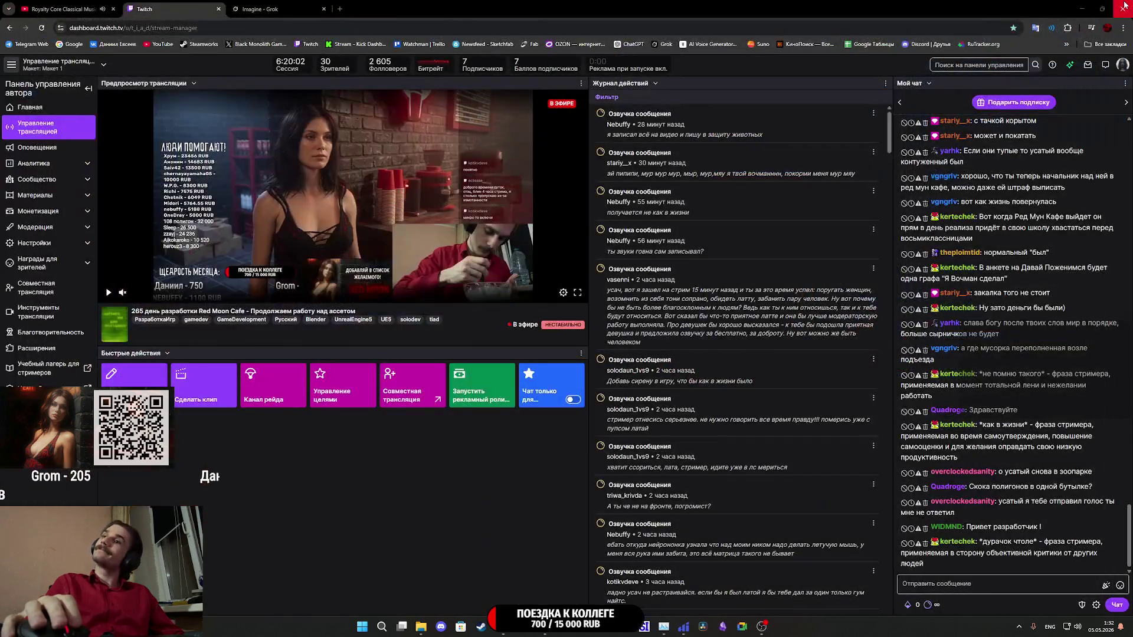
click(546, 575)
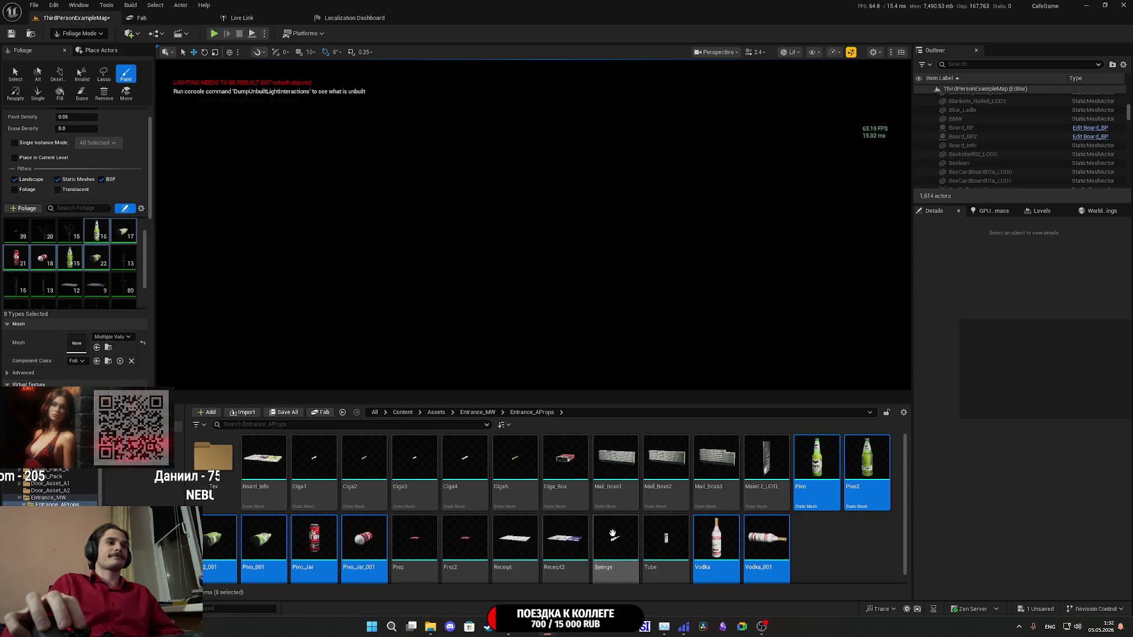
- Save all unsaved content, including the ThirdPersonExampleMap level, via Save Selected
click(288, 416)
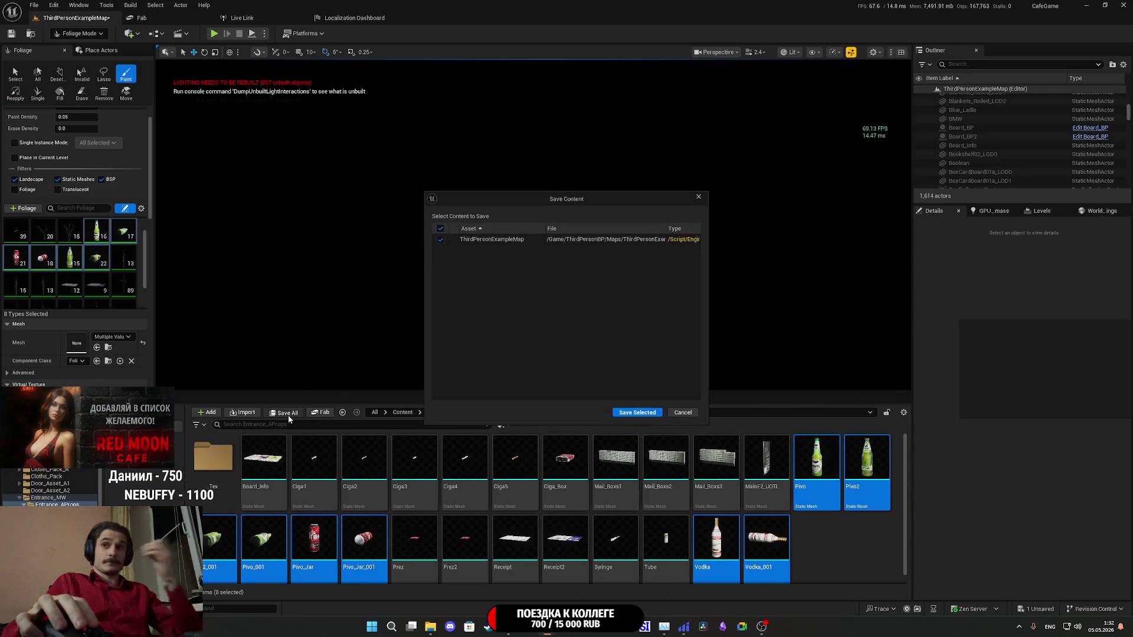
click(626, 415)
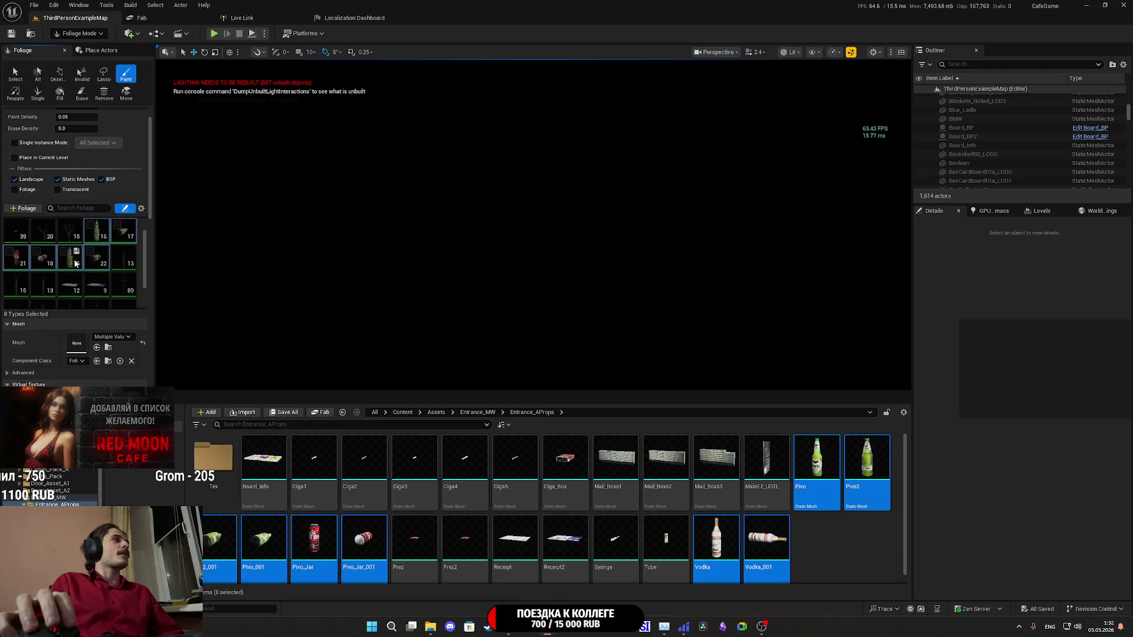
scroll(75, 263, up, 1)
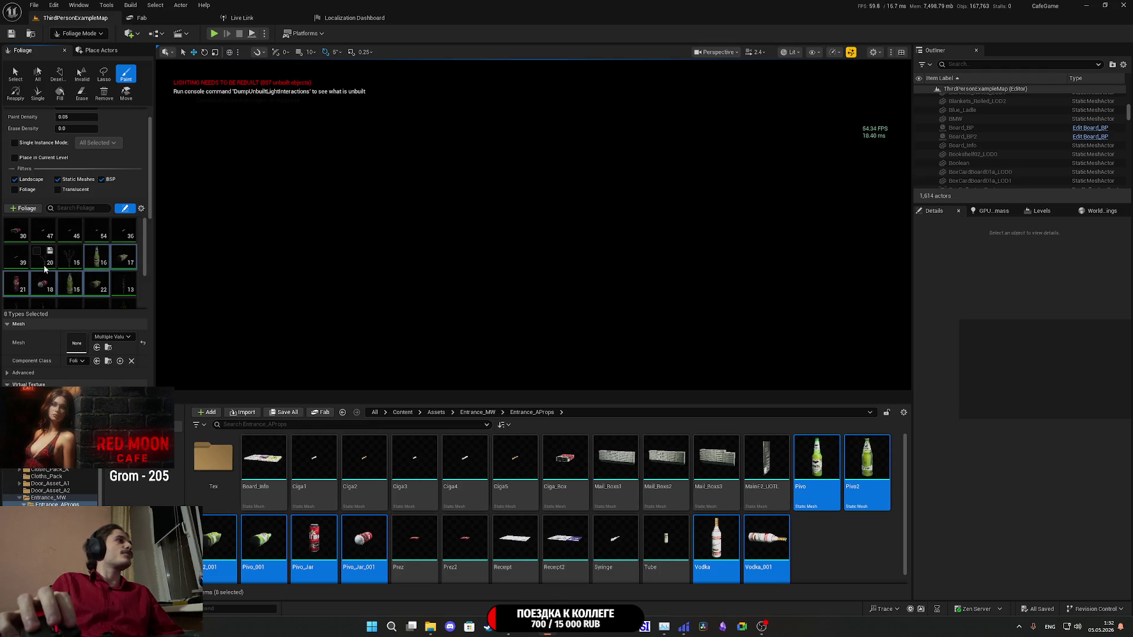
- Select Ciga5 plus four more cigarette foliage types and set the brush size to 150
click(18, 264)
shift+click(39, 234)
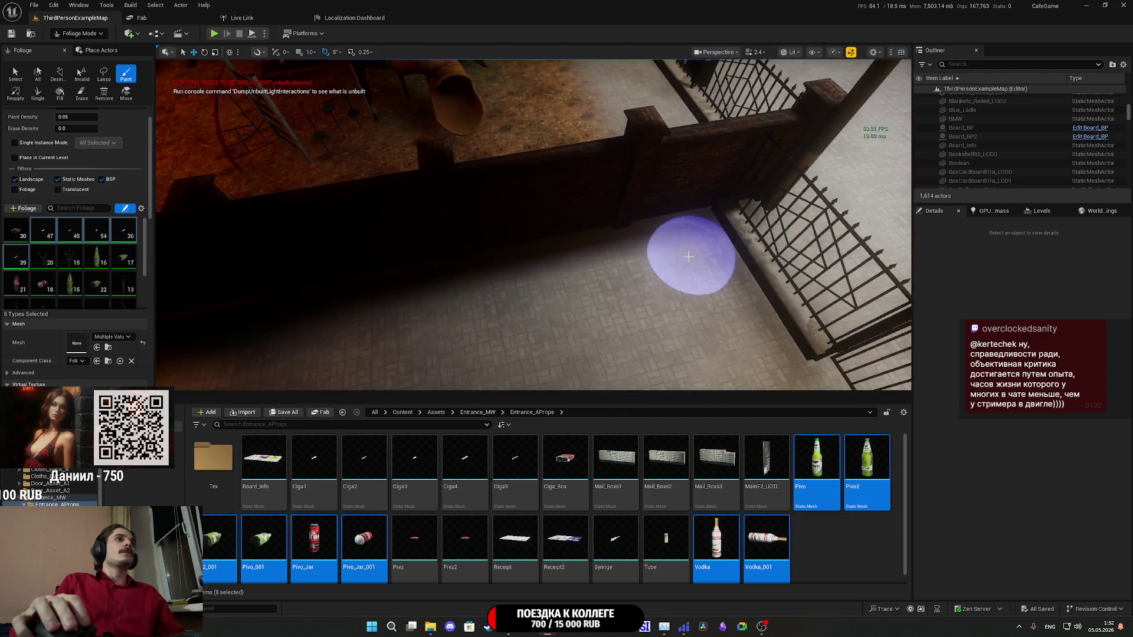
key(ctrl+z)
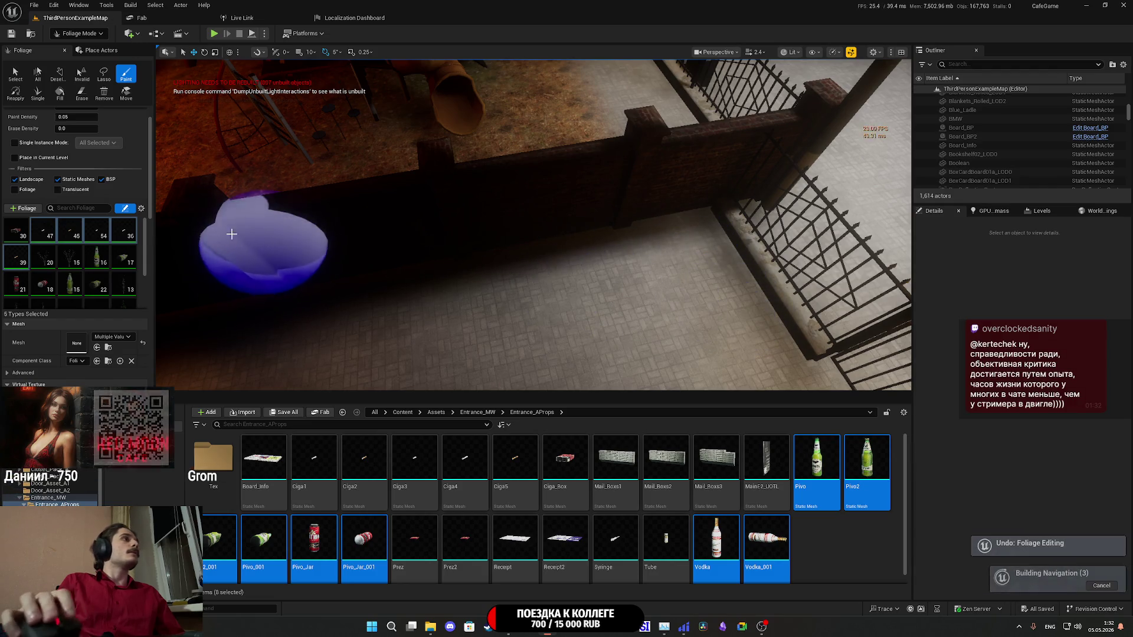
scroll(59, 183, up, 2)
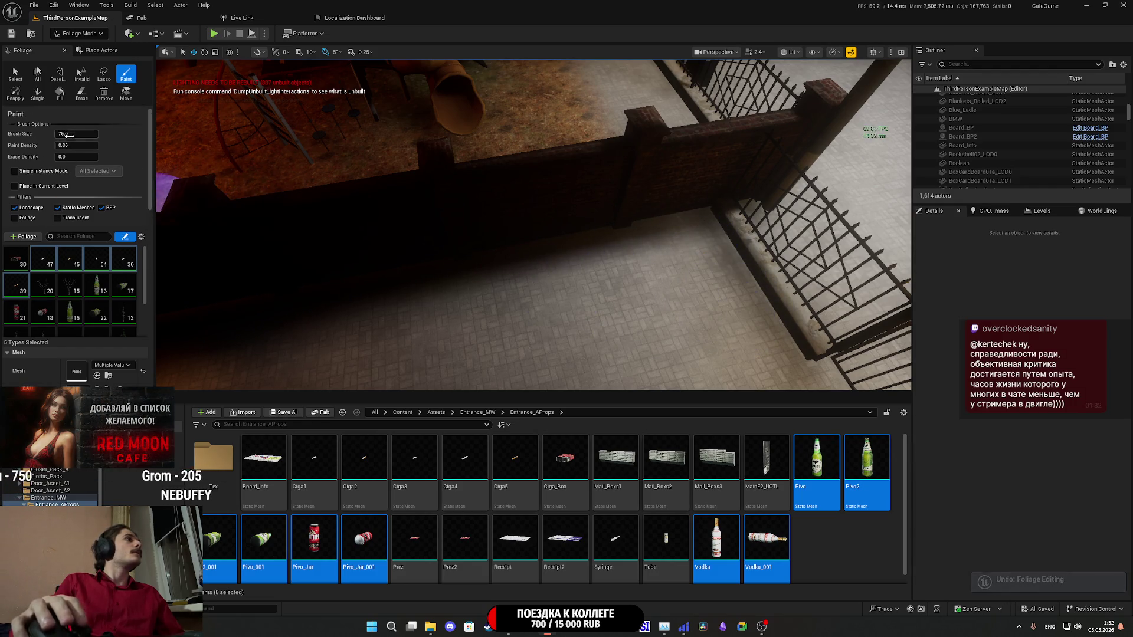
text(0)
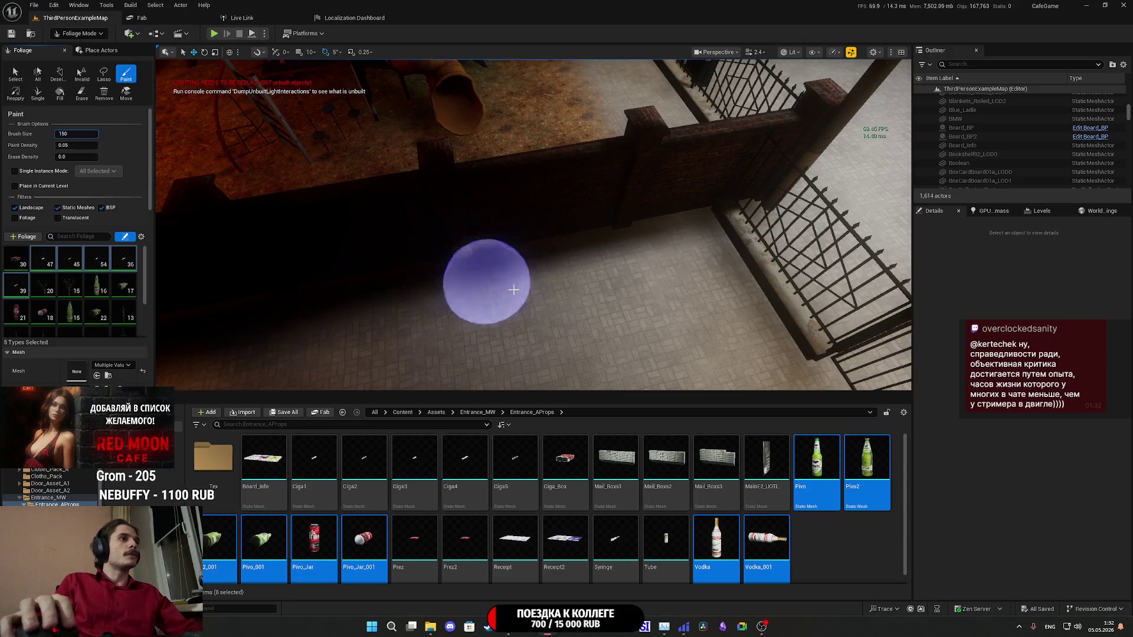
click(671, 270)
- Paint cigarettes and bottles onto the brick floor by the fence and wall corner
drag(685, 288, 290, 240)
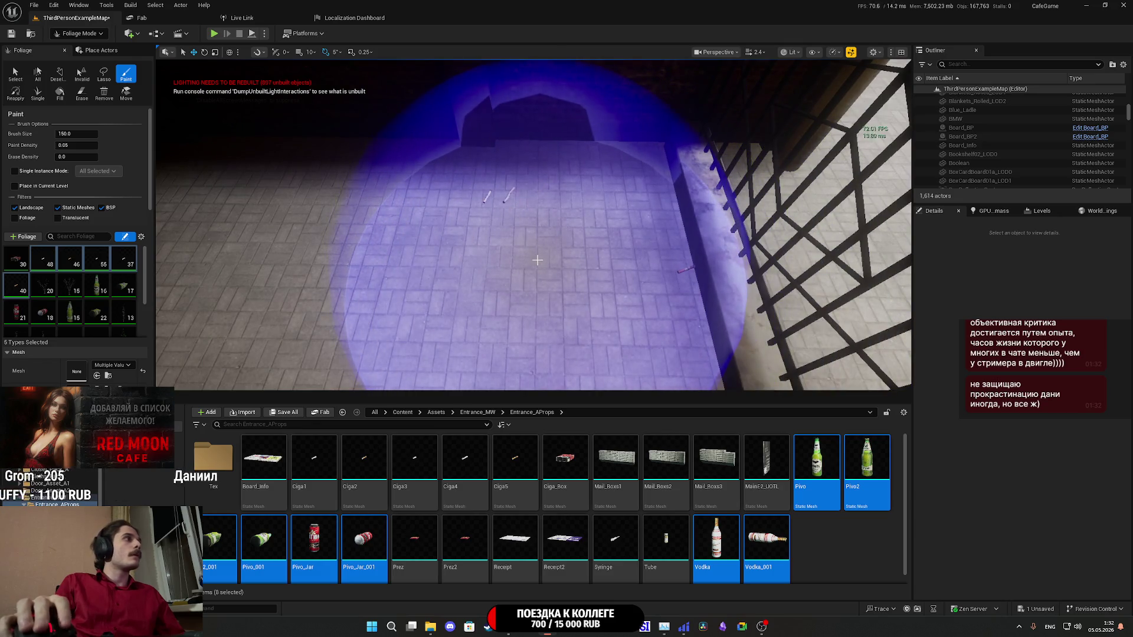
mouse_move(537, 260)
mouse_down()
mouse_move(495, 220)
mouse_move(495, 254)
mouse_move(472, 233)
mouse_move(465, 252)
mouse_up()
click(494, 220)
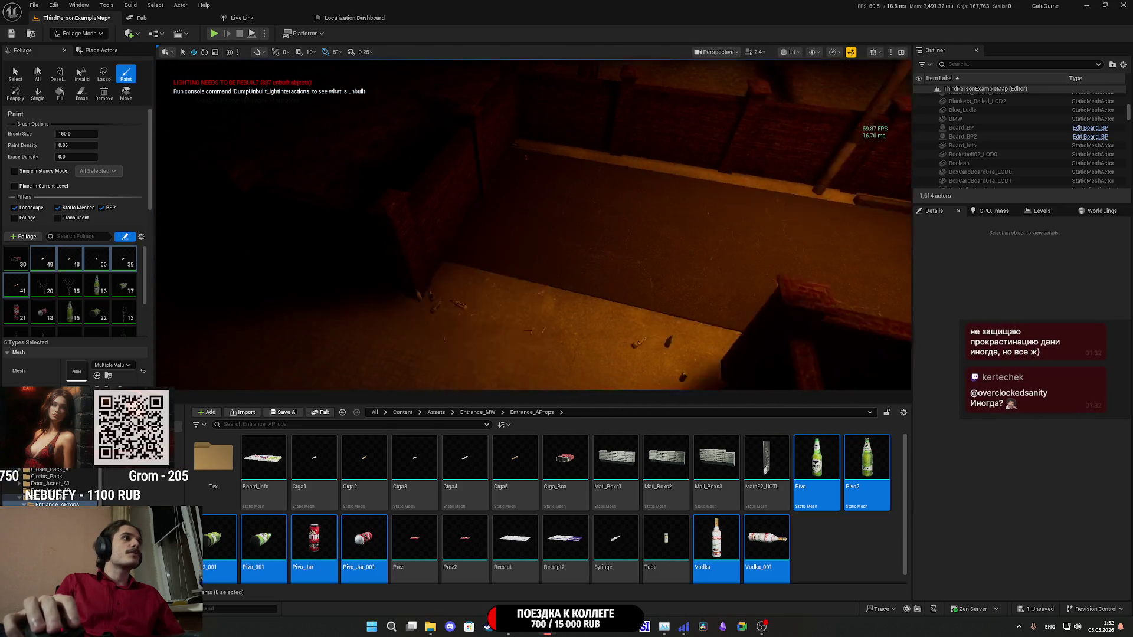
click(525, 312)
mouse_move(522, 308)
mouse_down()
mouse_move(548, 344)
mouse_move(551, 230)
mouse_move(593, 232)
mouse_up()
click(525, 312)
- Paint more litter across the floor below the barred window, undoing one stray stroke
drag(545, 204, 545, 204)
drag(465, 297, 465, 297)
key(ctrl+z)
click(465, 297)
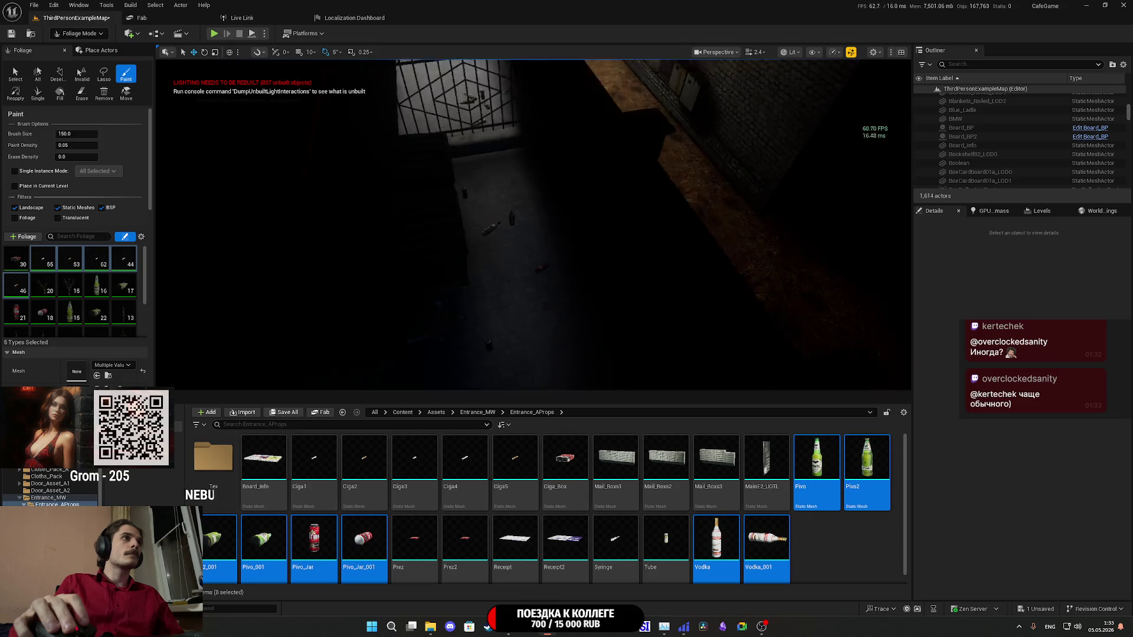
mouse_move(587, 233)
mouse_down()
mouse_move(582, 202)
mouse_move(559, 289)
mouse_move(570, 318)
mouse_up()
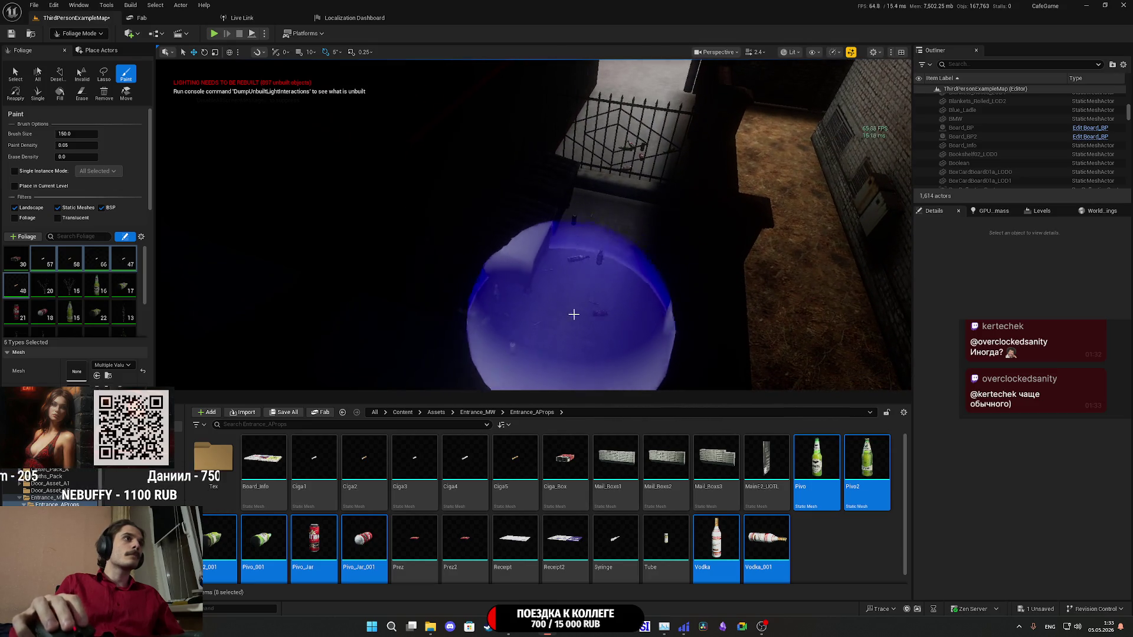
drag(607, 256, 607, 256)
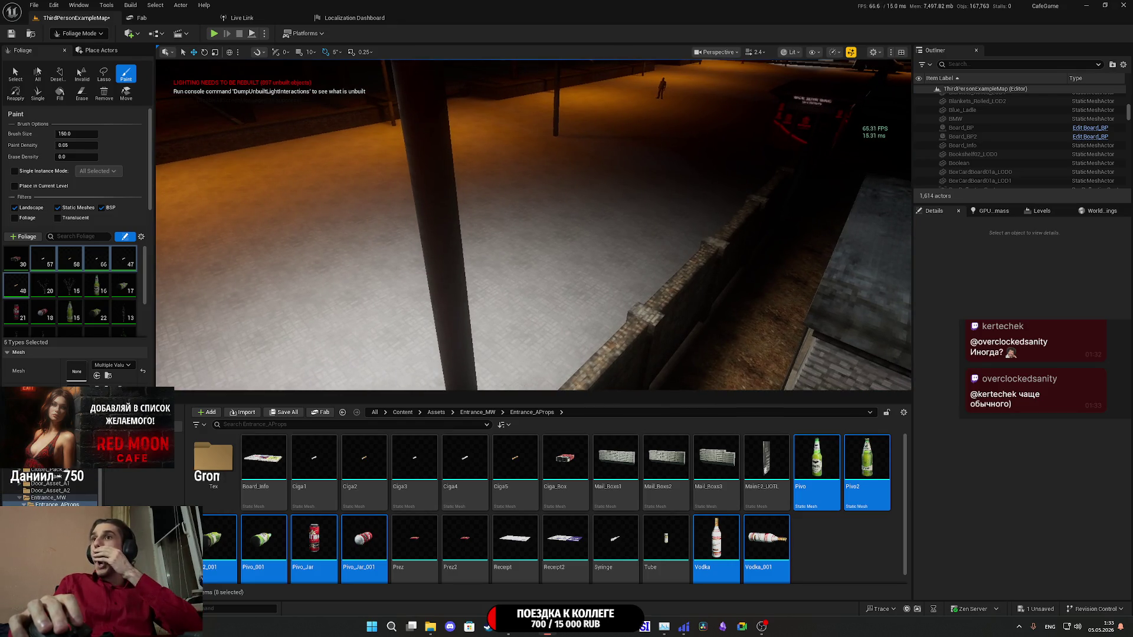
drag(607, 255, 607, 256)
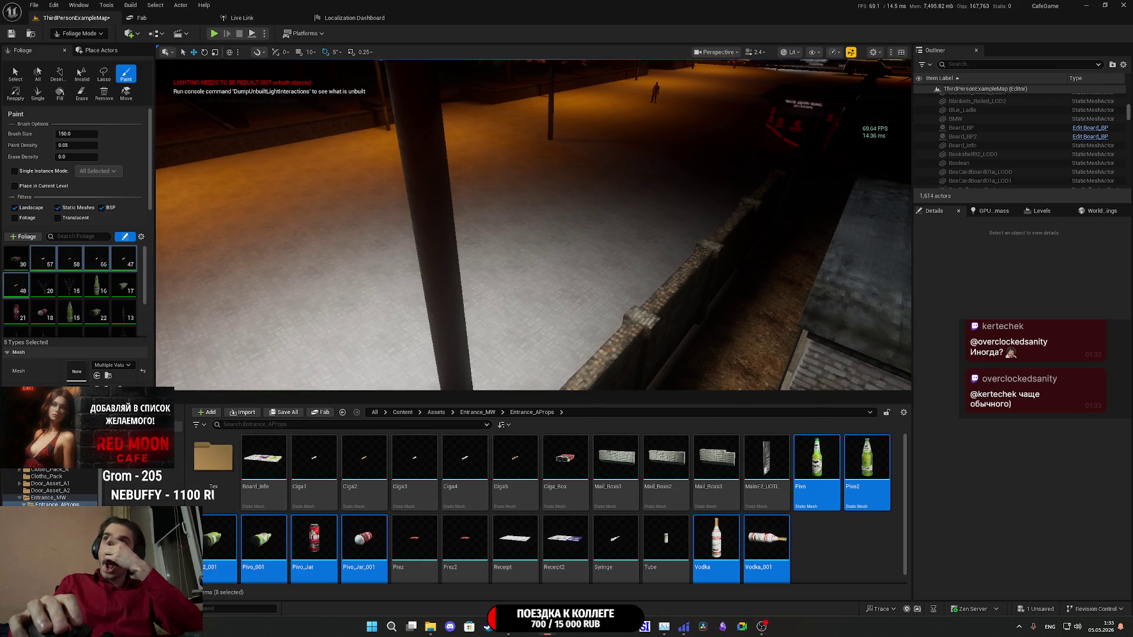
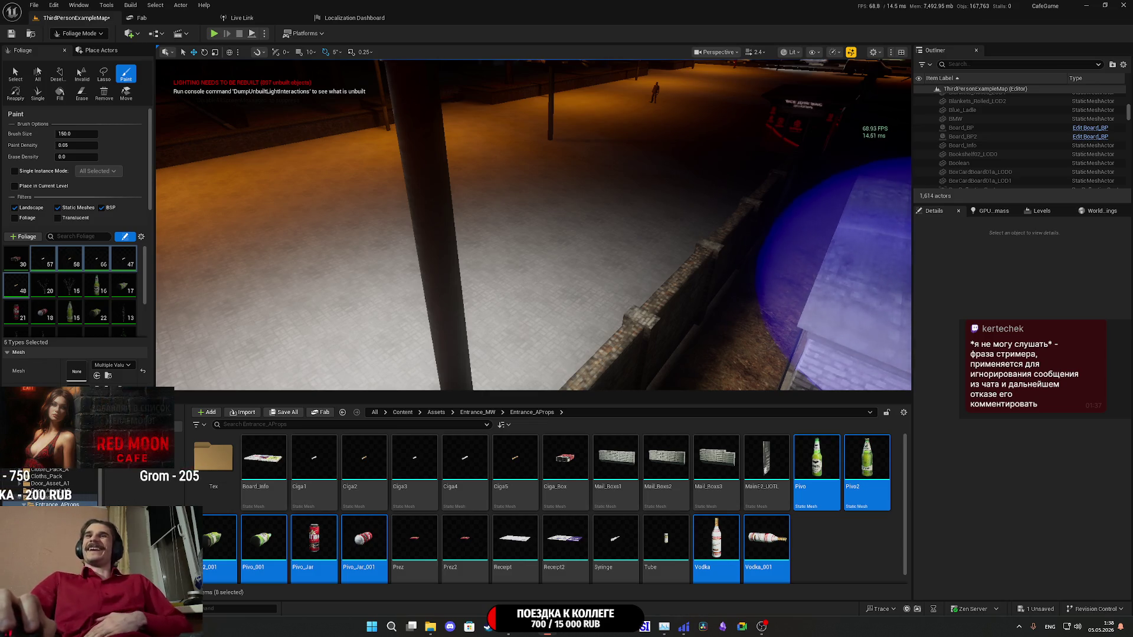
- Fly over the wall and paint bottles and cans onto the tiled alley floor
right_click(572, 253)
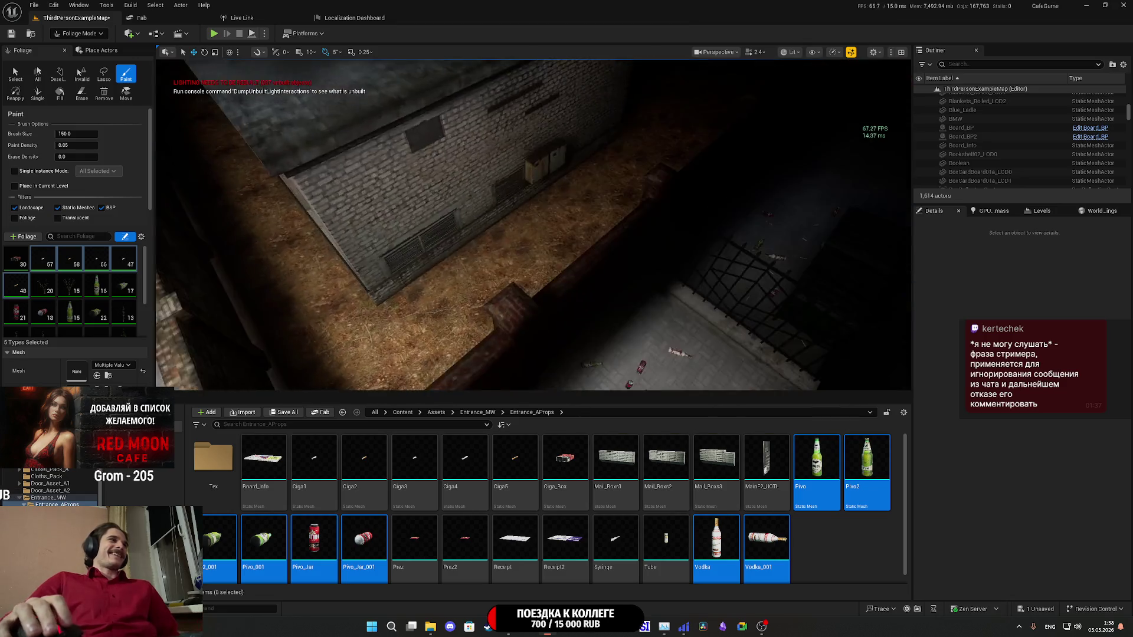
key(w)
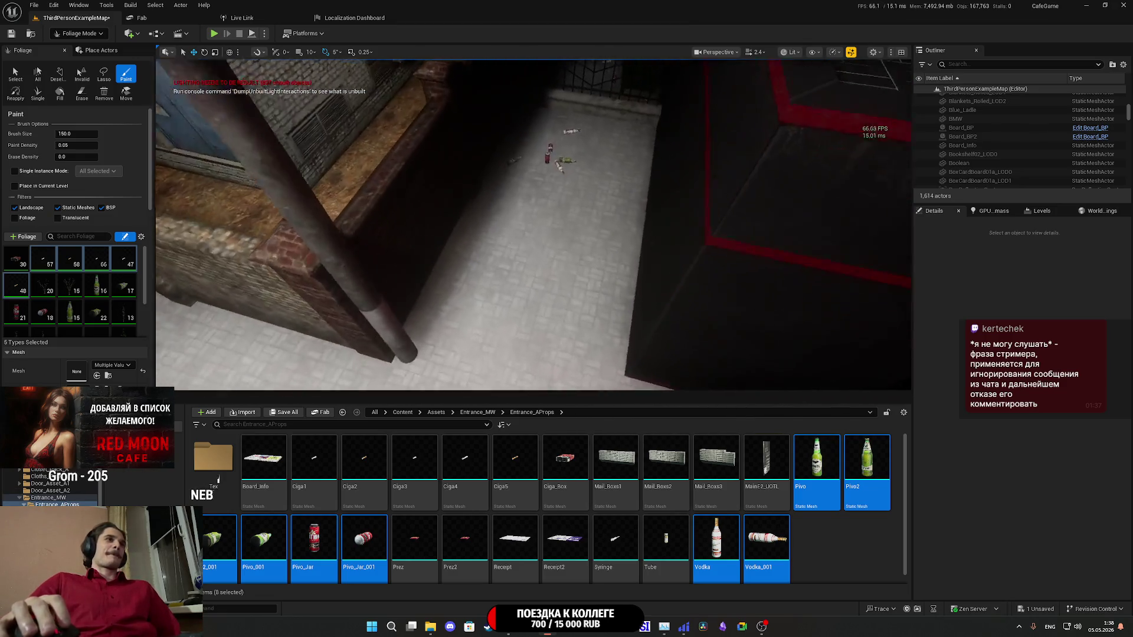
drag(538, 248, 554, 296)
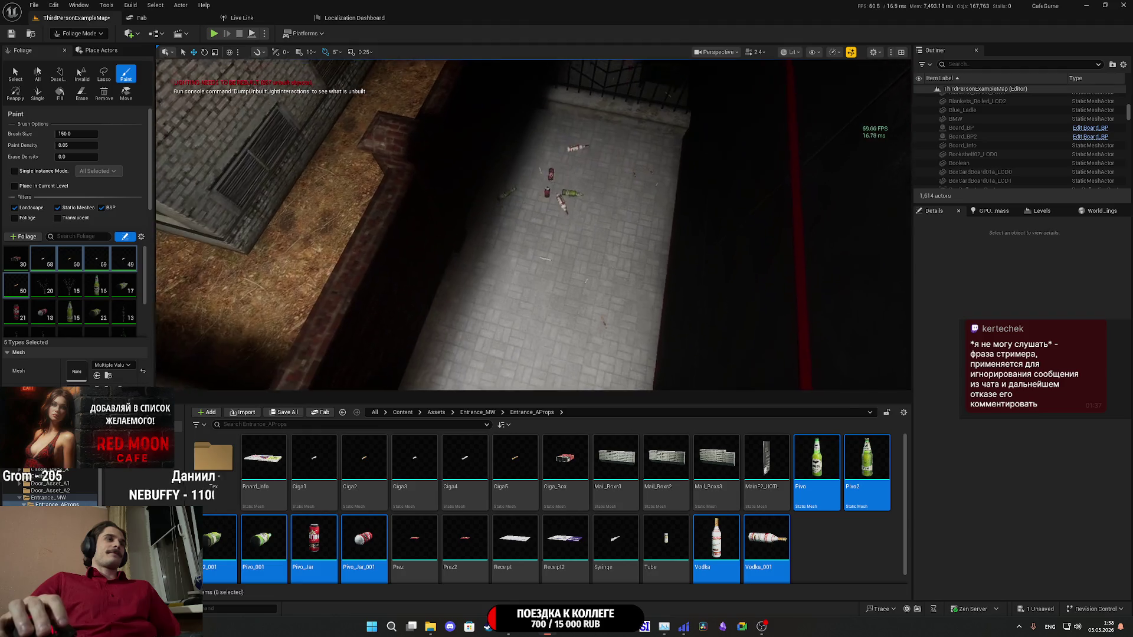
- Orbit the view around the bench and bin to inspect the scattered bottles
right_click(565, 270)
right_click(582, 263)
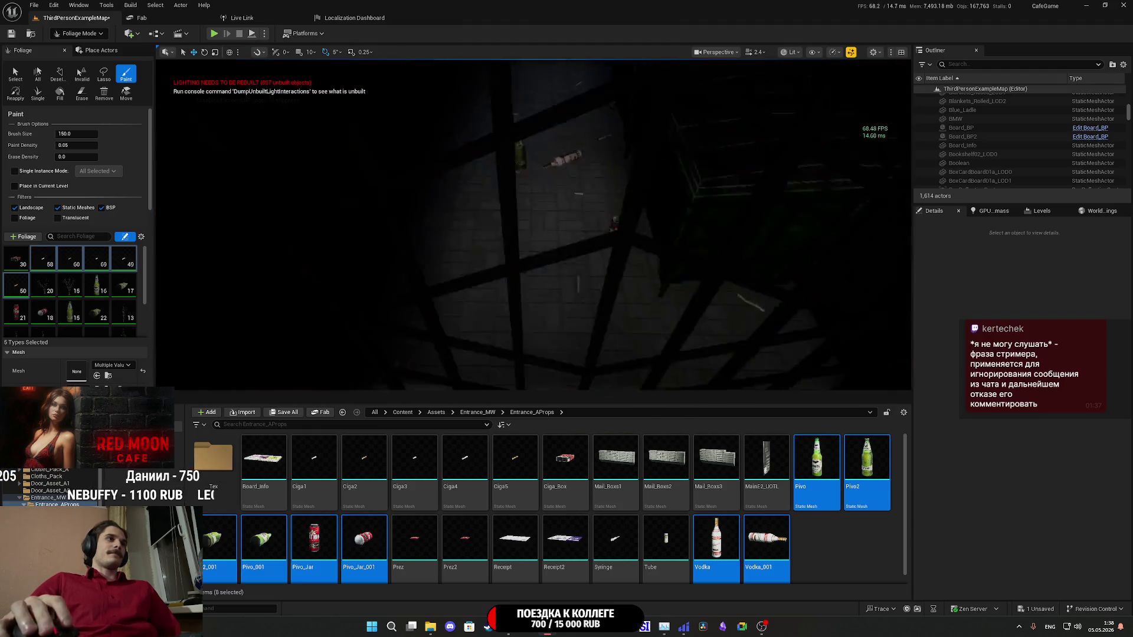
right_click(553, 331)
right_click(553, 331)
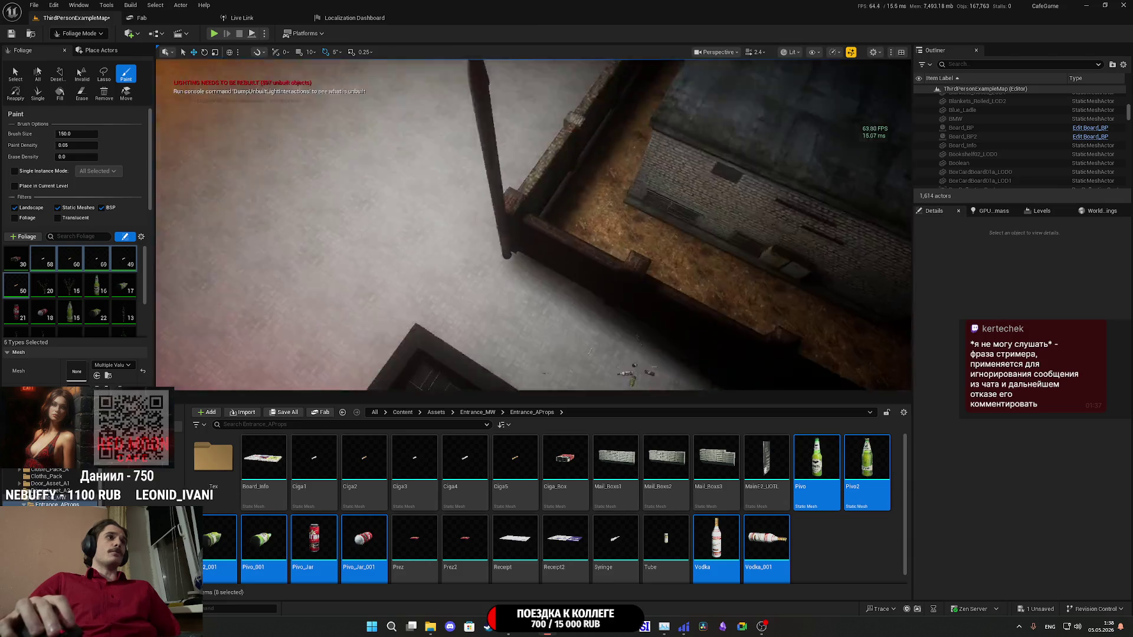
right_click(598, 264)
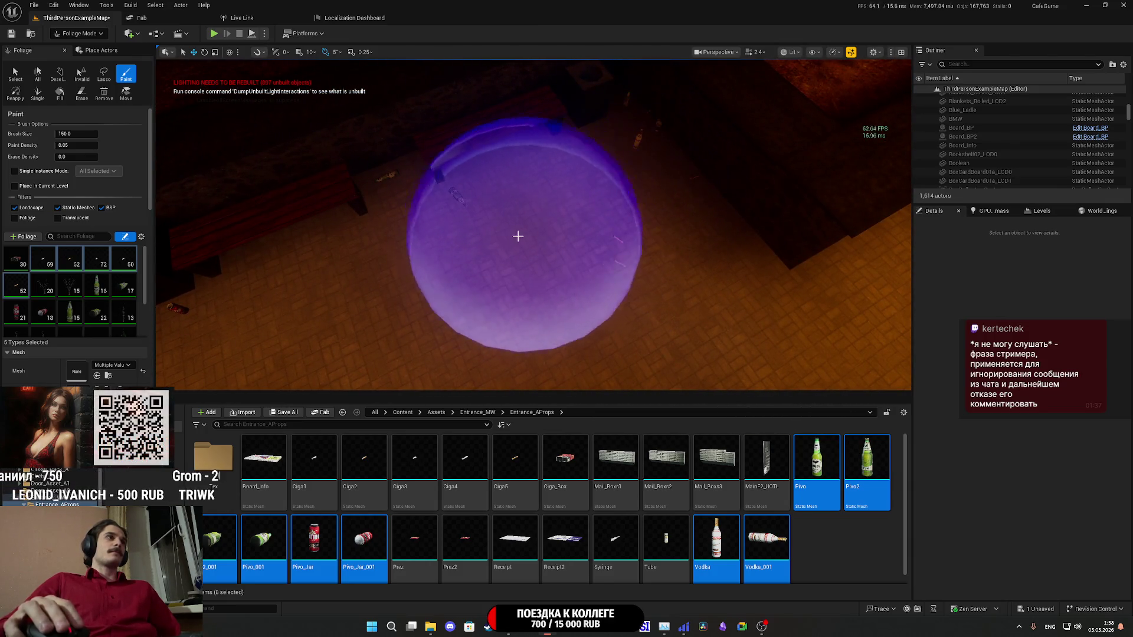
right_click(366, 304)
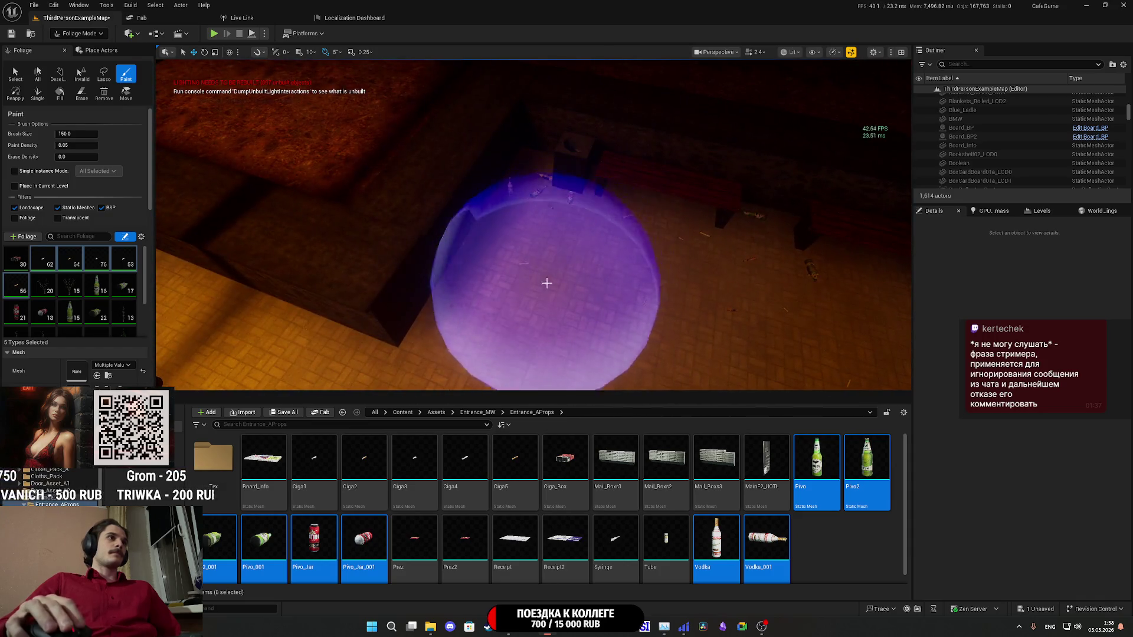
right_click(544, 283)
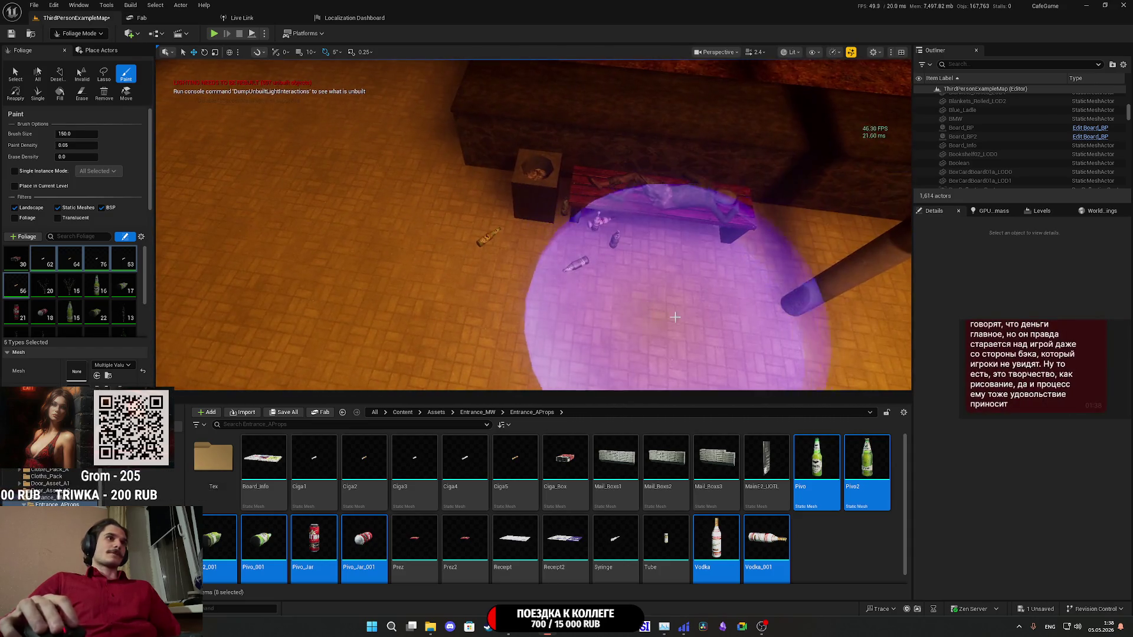
right_click(674, 294)
right_click(632, 249)
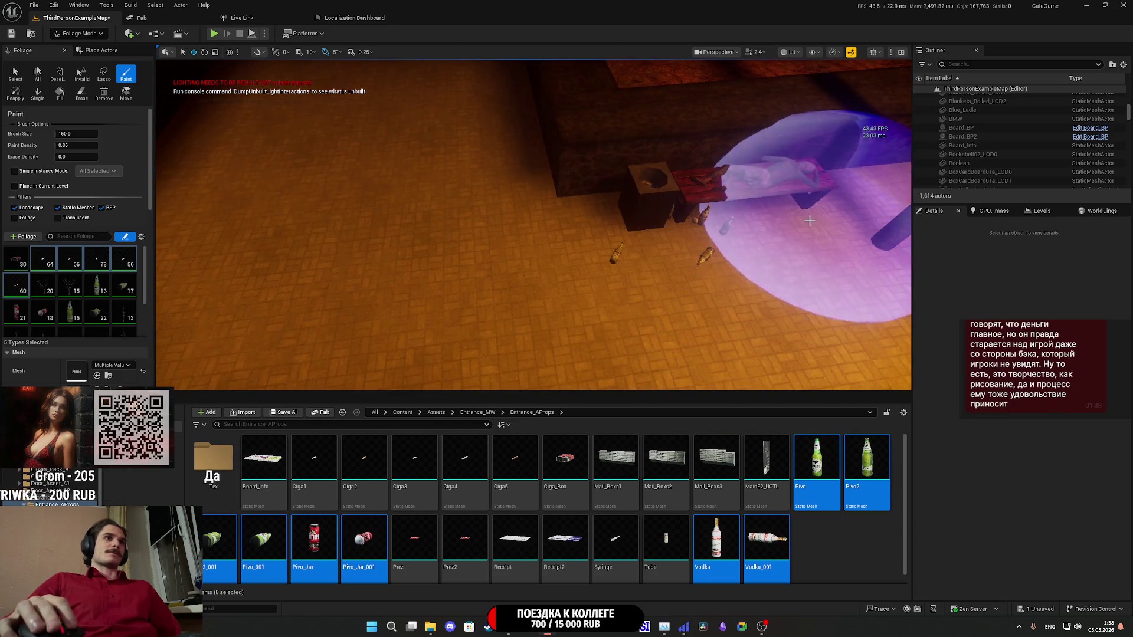
right_click(534, 224)
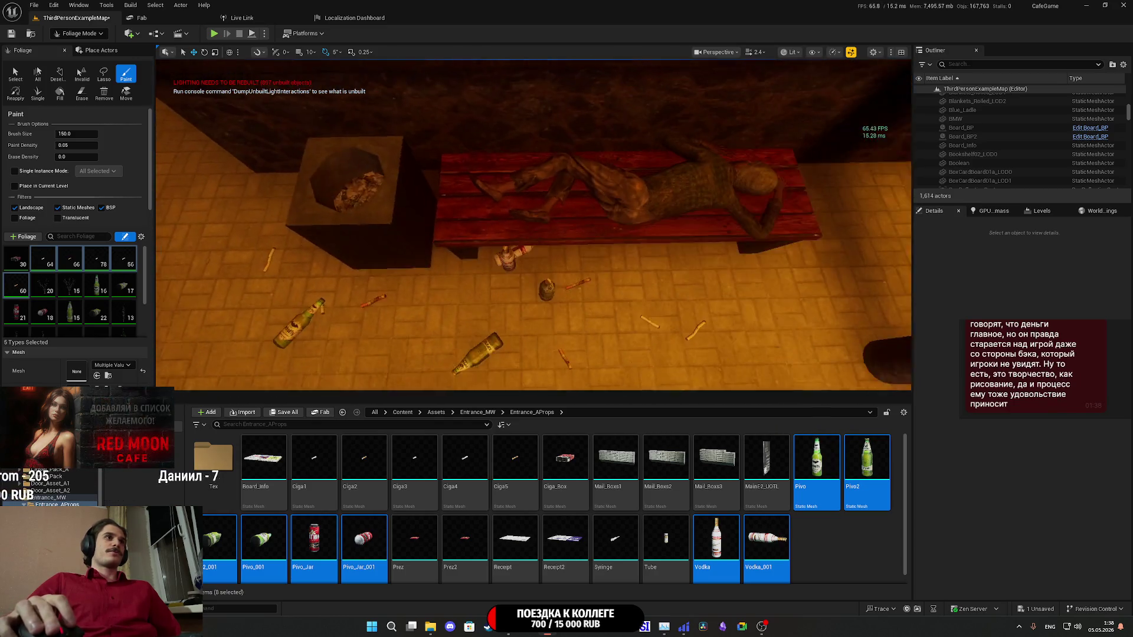
- Paint more bottles and cigarette butts on the dark floor by the pipe, benches and bin
right_click(726, 280)
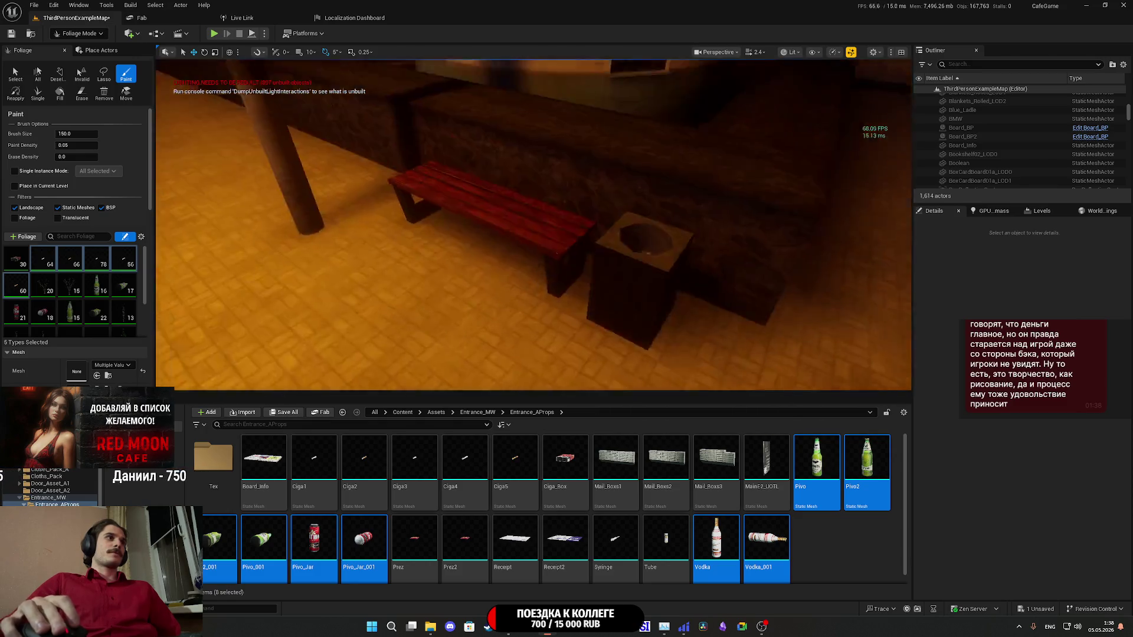
right_click(645, 310)
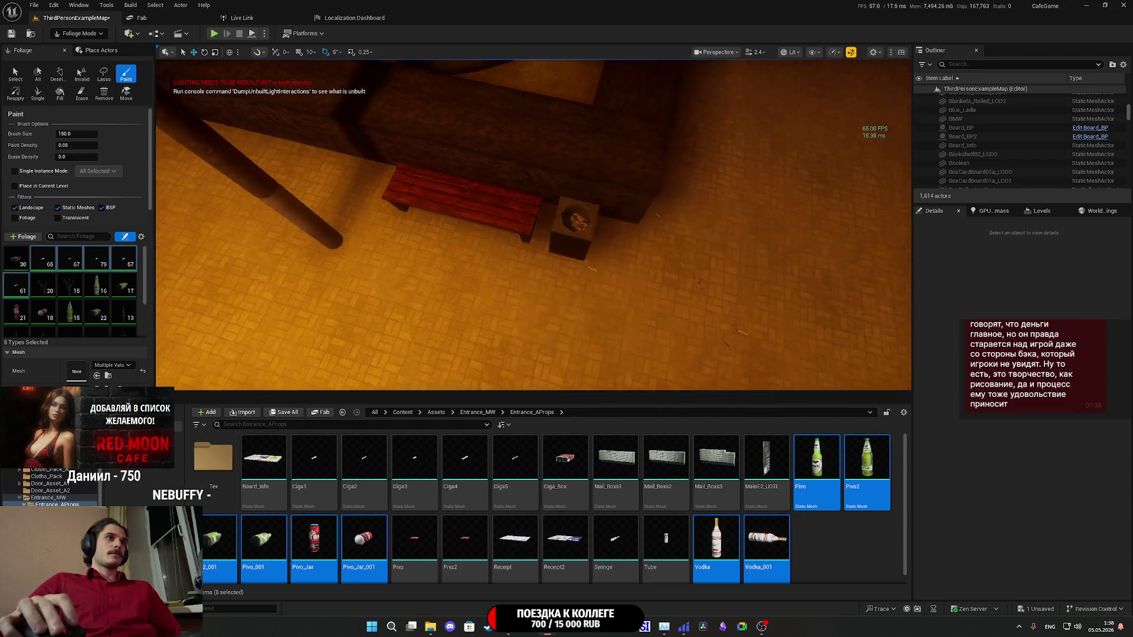
click(688, 282)
right_click(687, 281)
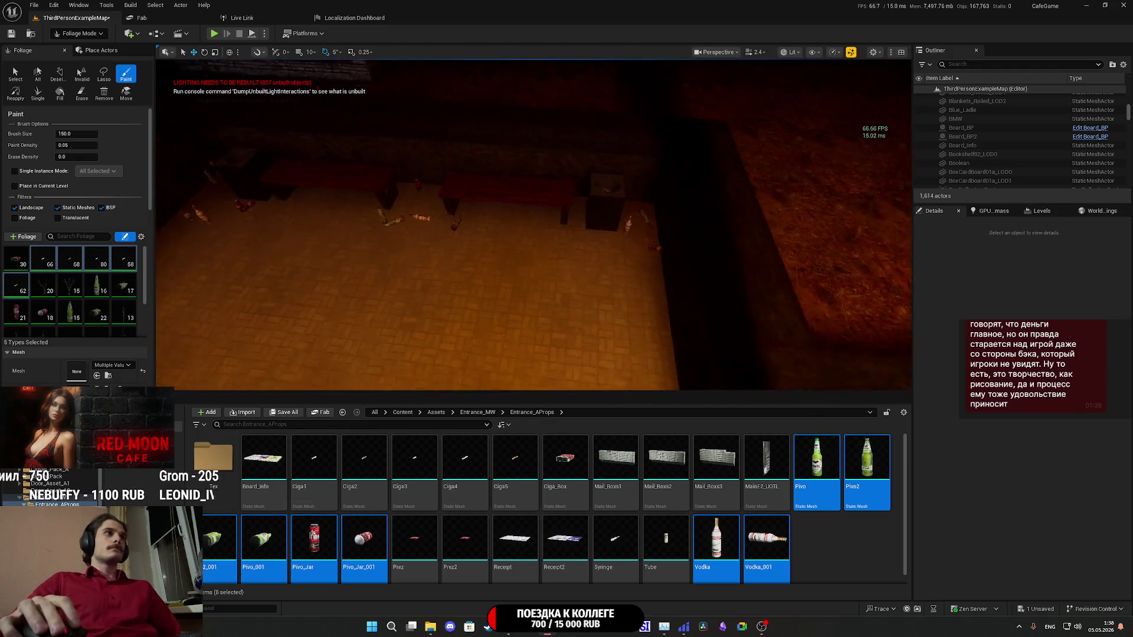
click(590, 285)
right_click(591, 285)
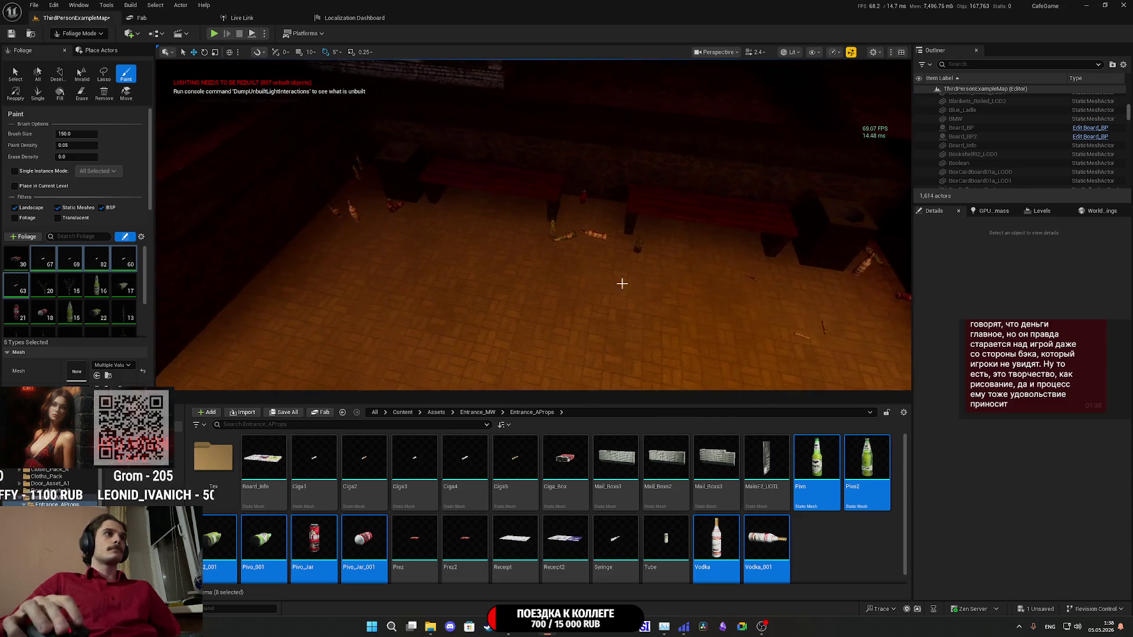
click(394, 229)
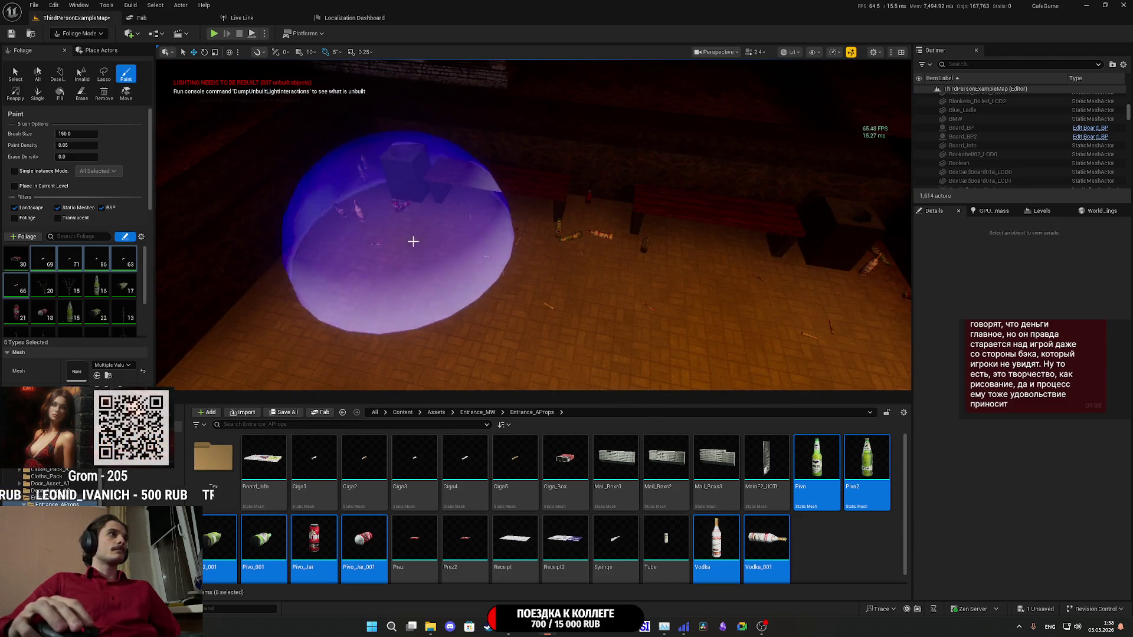
right_click(394, 229)
- Fly to the second bench and bin by the night street and add bottles and cans there
key(w)
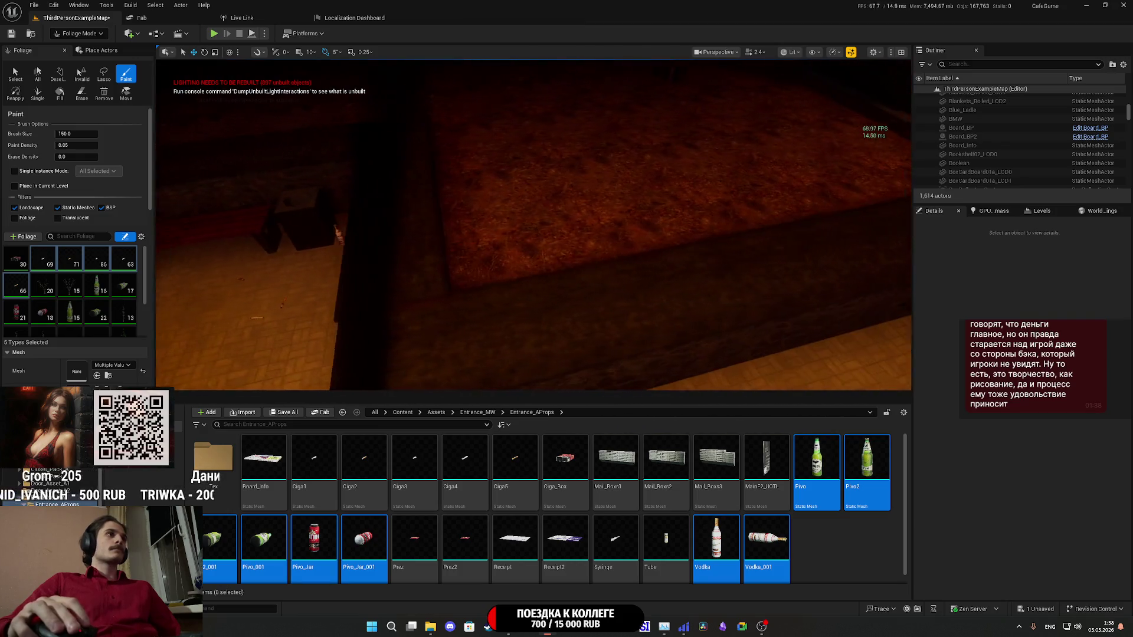
right_click(606, 304)
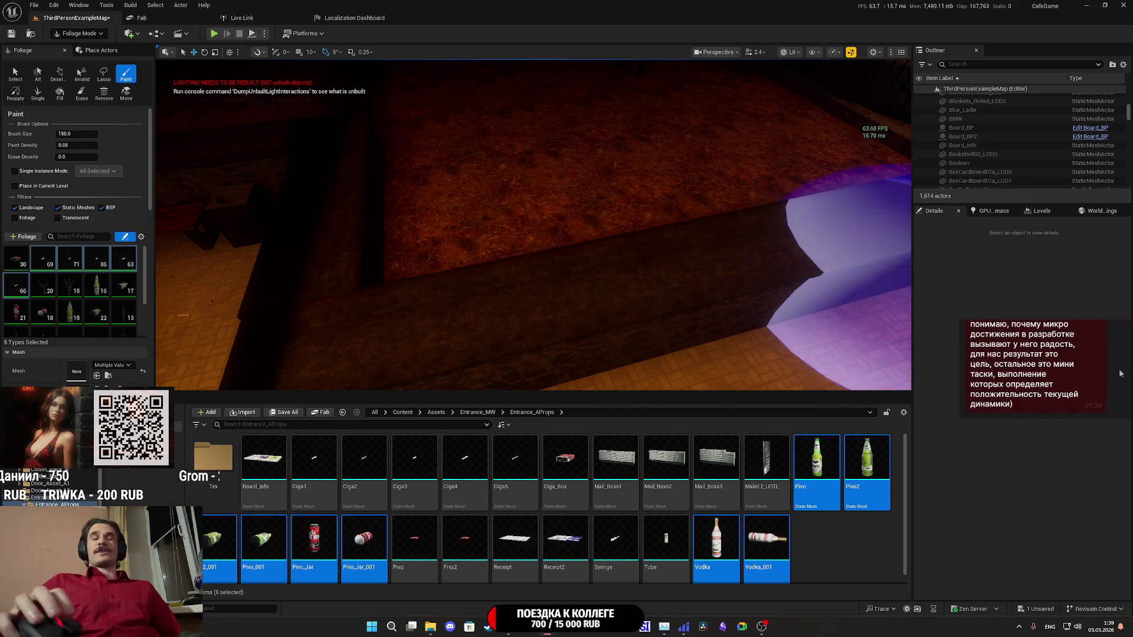
key(w)
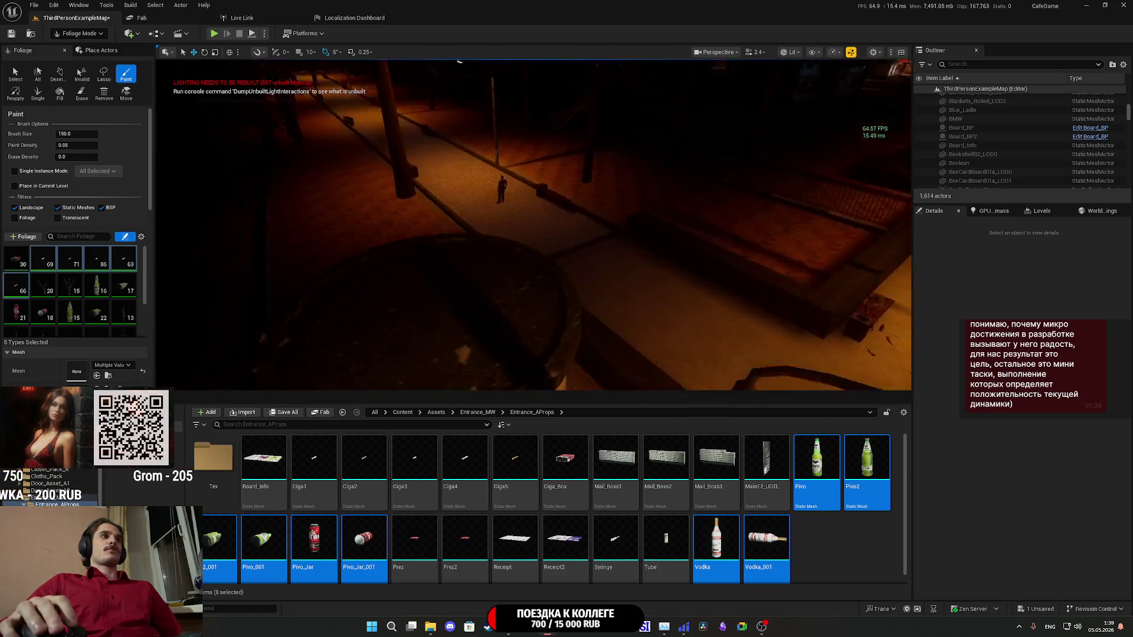
key(w)
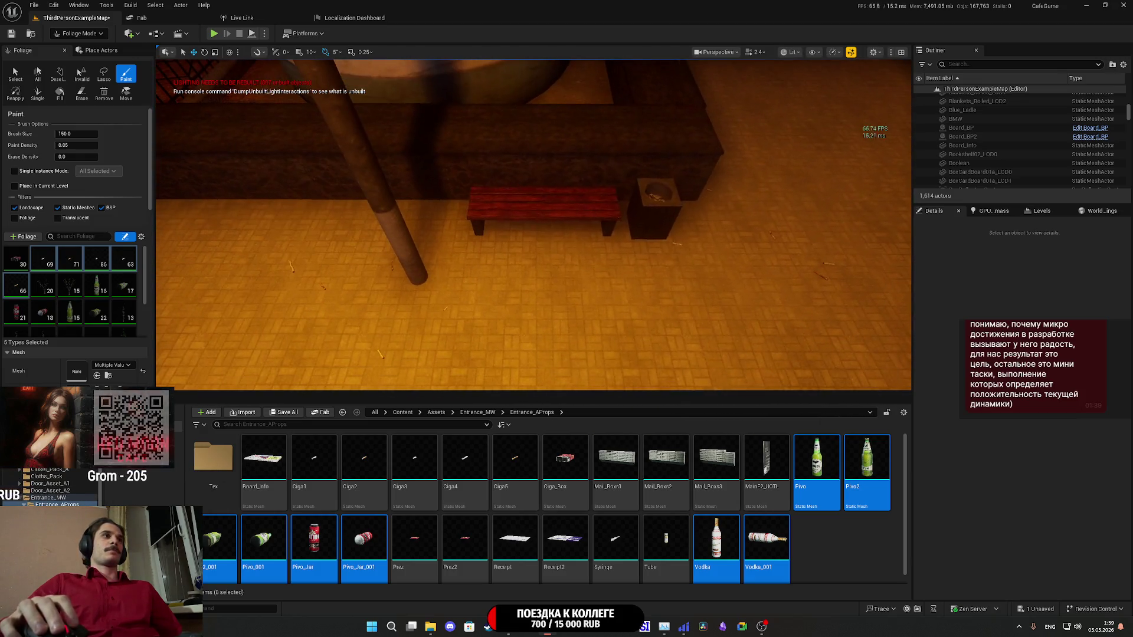
key(w)
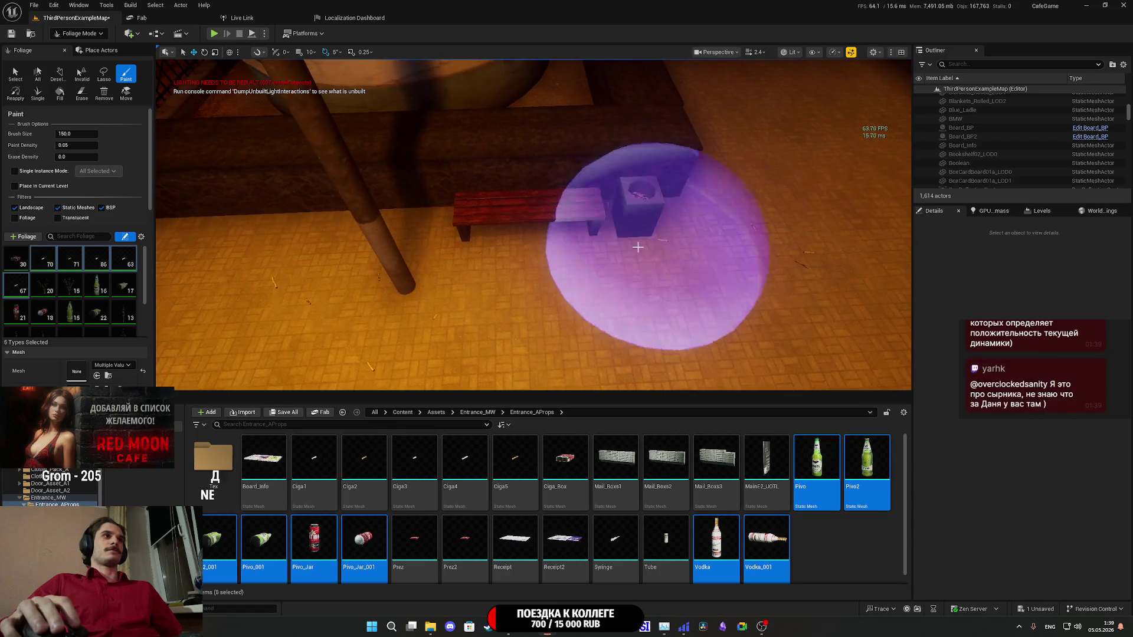
key(w)
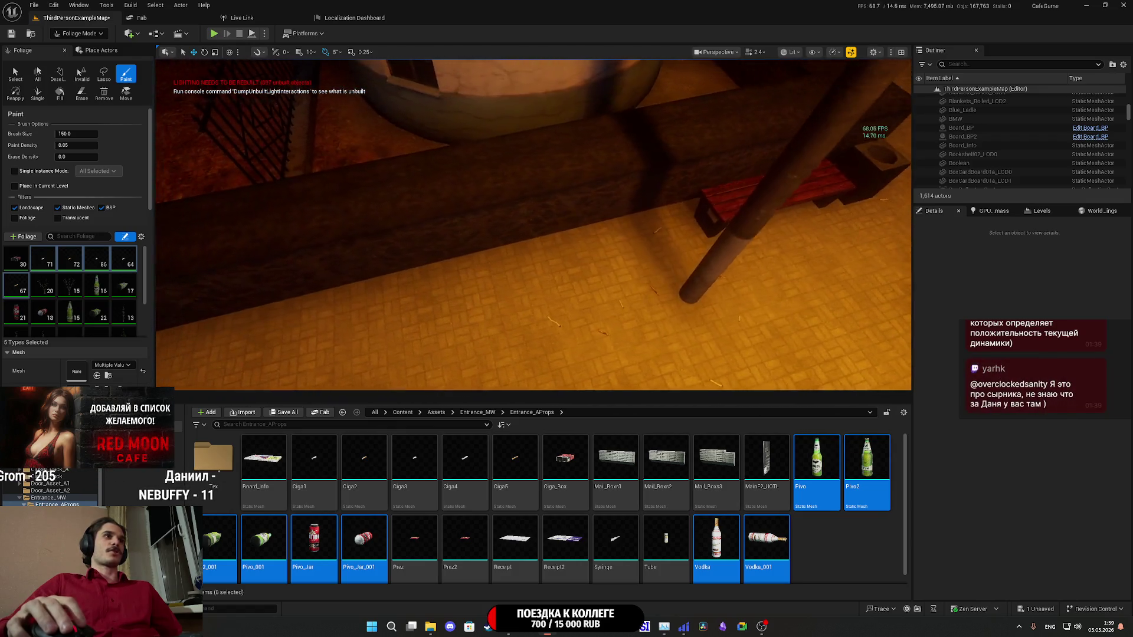
key(e)
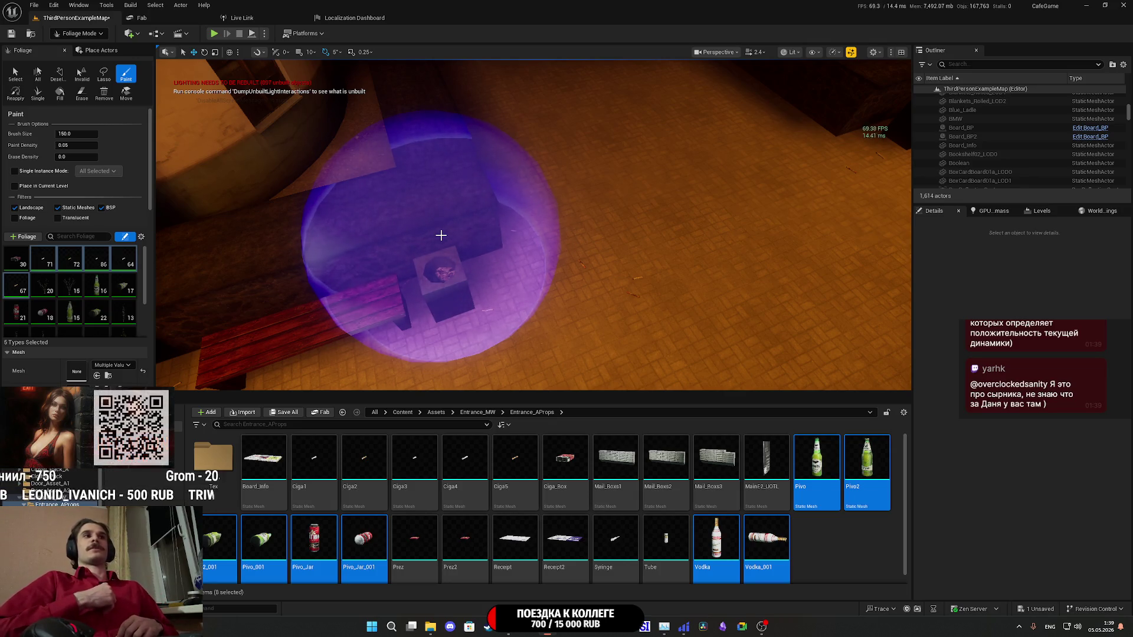
right_click(441, 235)
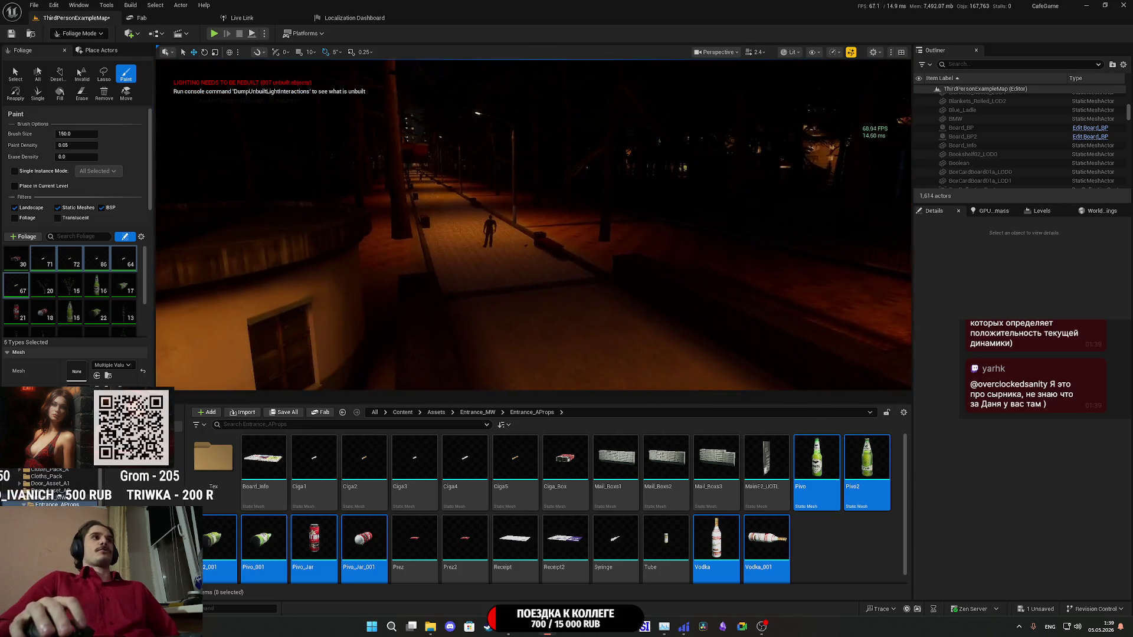
key(w)
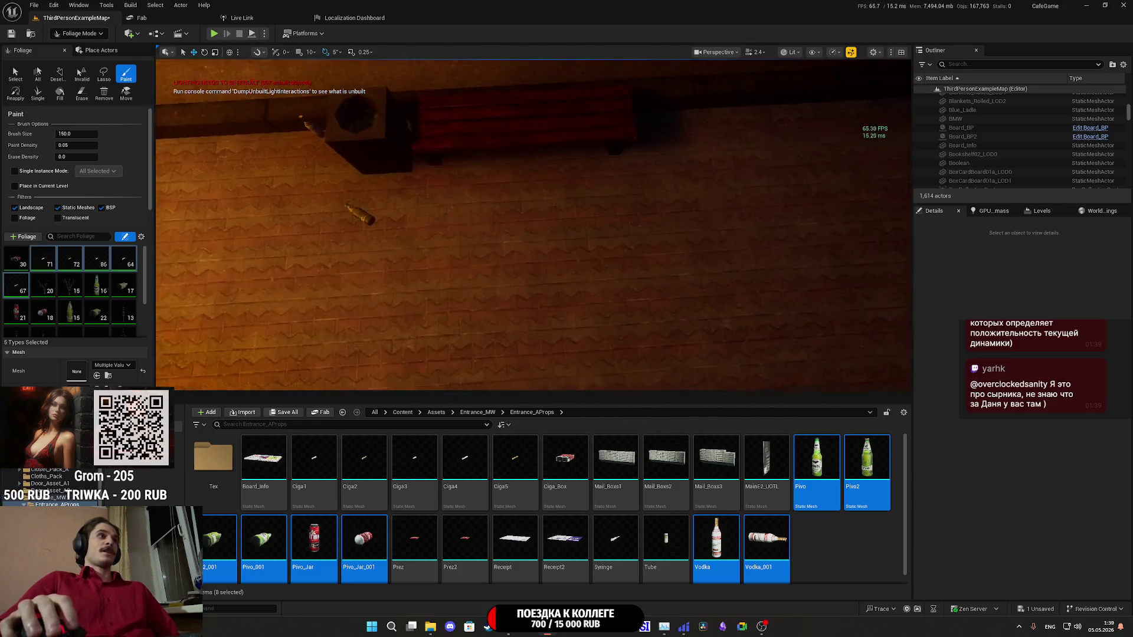
right_click(455, 190)
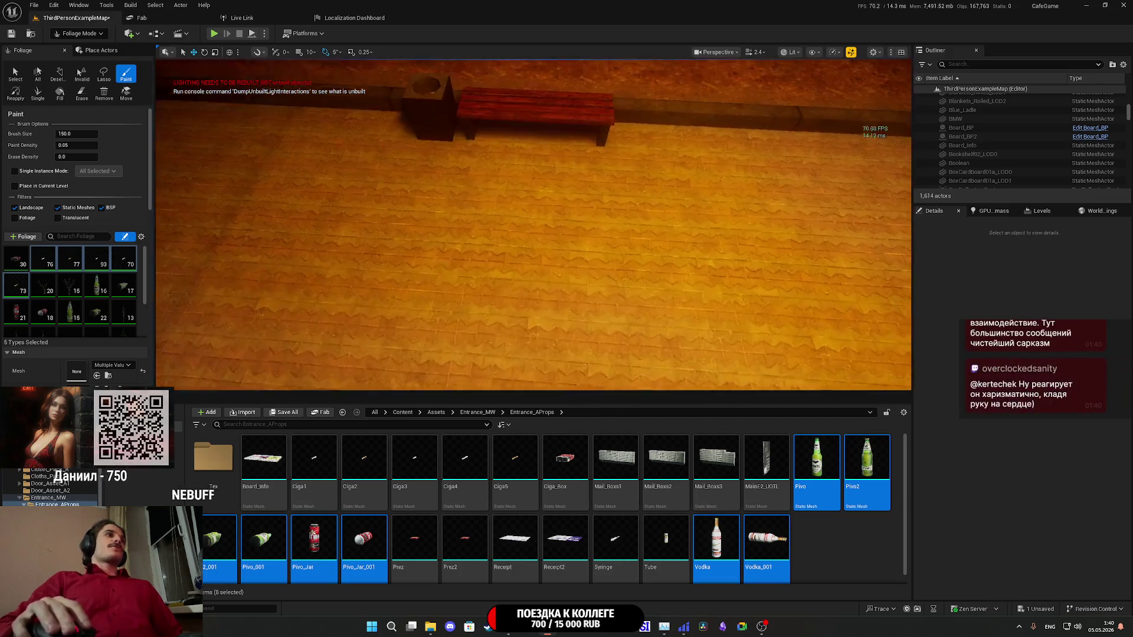
- Paint small litter props onto the bench, then switch to the stream dashboard in the browser
drag(463, 163, 579, 165)
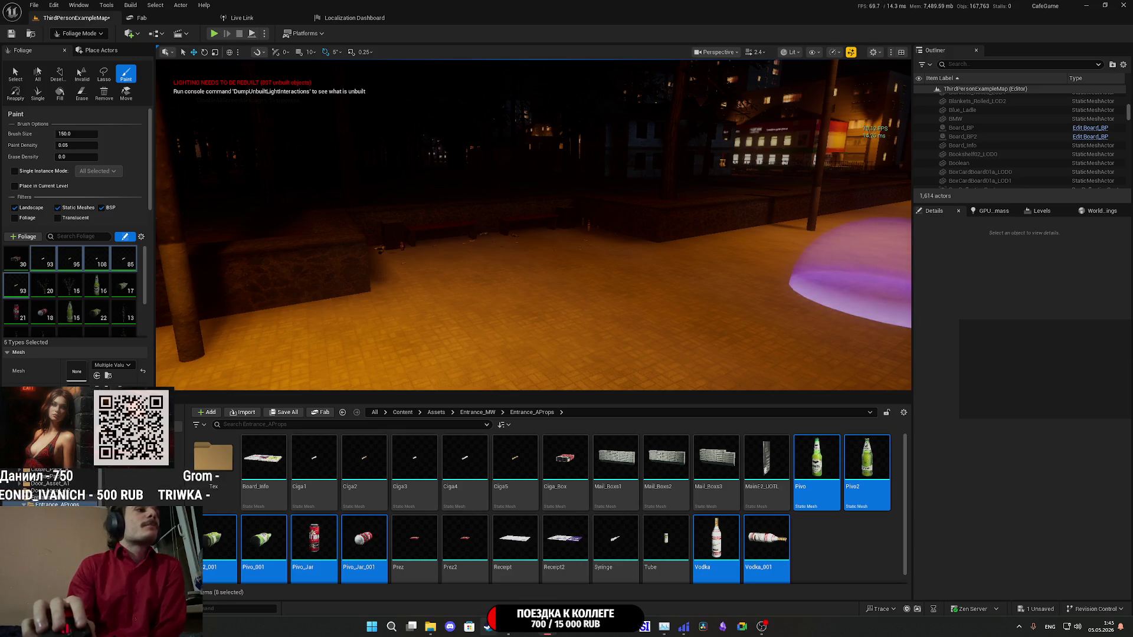
click(488, 626)
- Open the Software and Game Development category page in a new browser tab
click(204, 386)
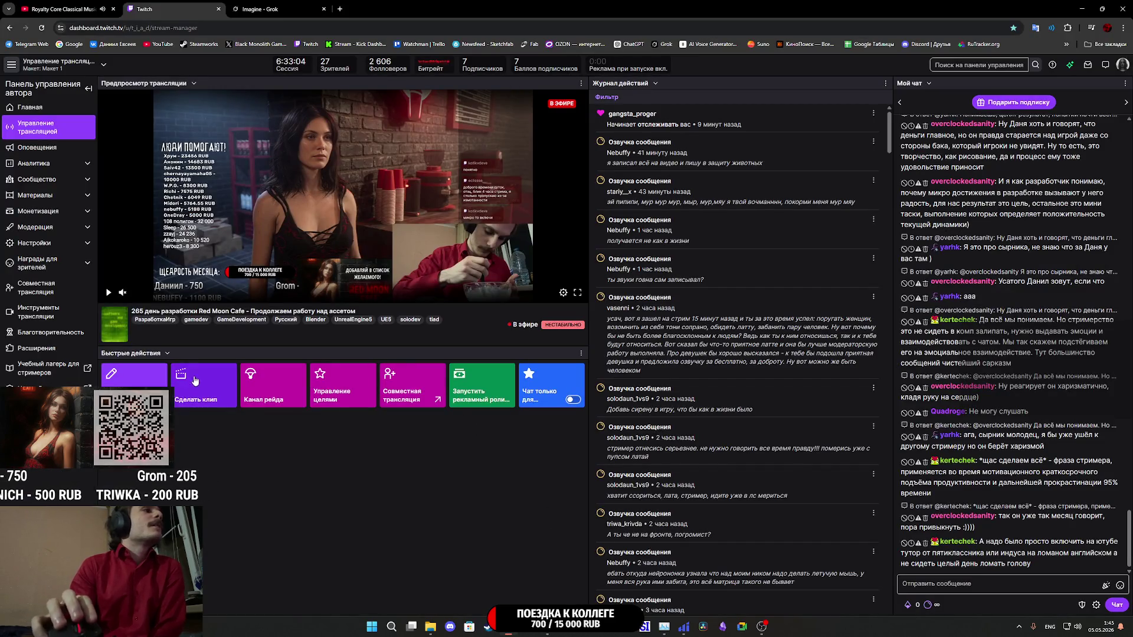
click(284, 10)
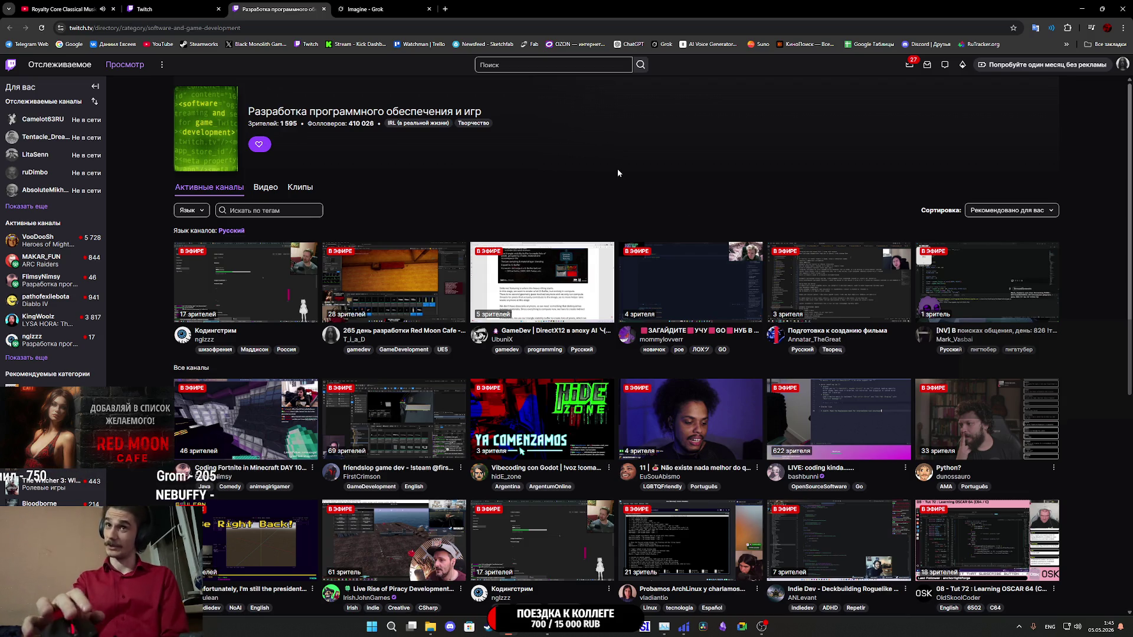
- Close the category tab, return to Unreal Editor and bring up Save All for ThirdPersonExampleMap
click(323, 9)
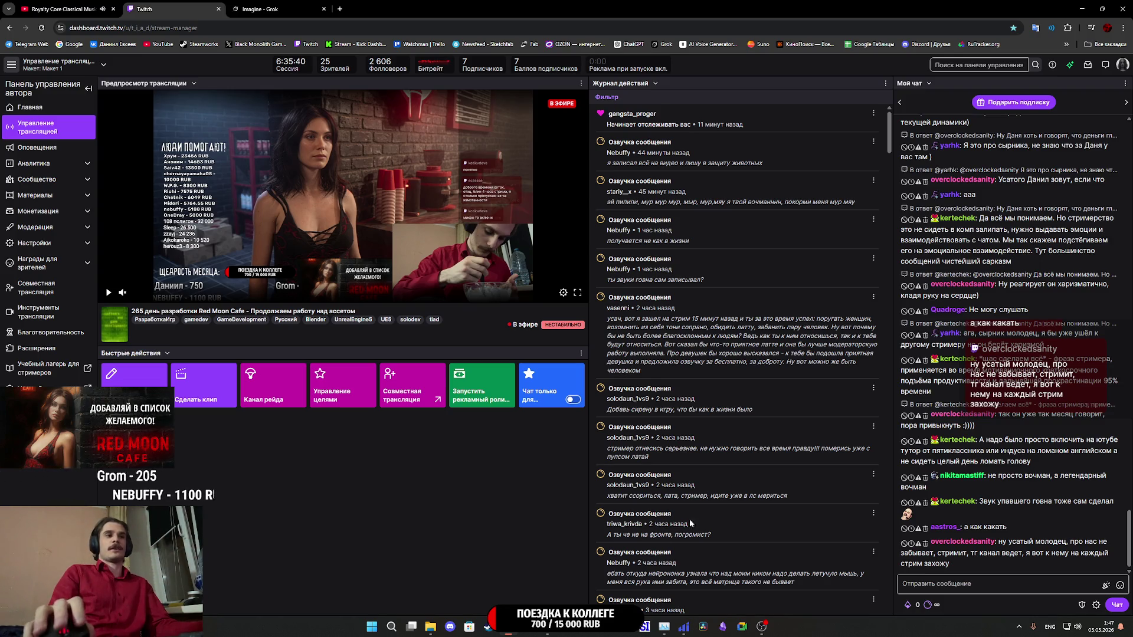
key(alt+Tab)
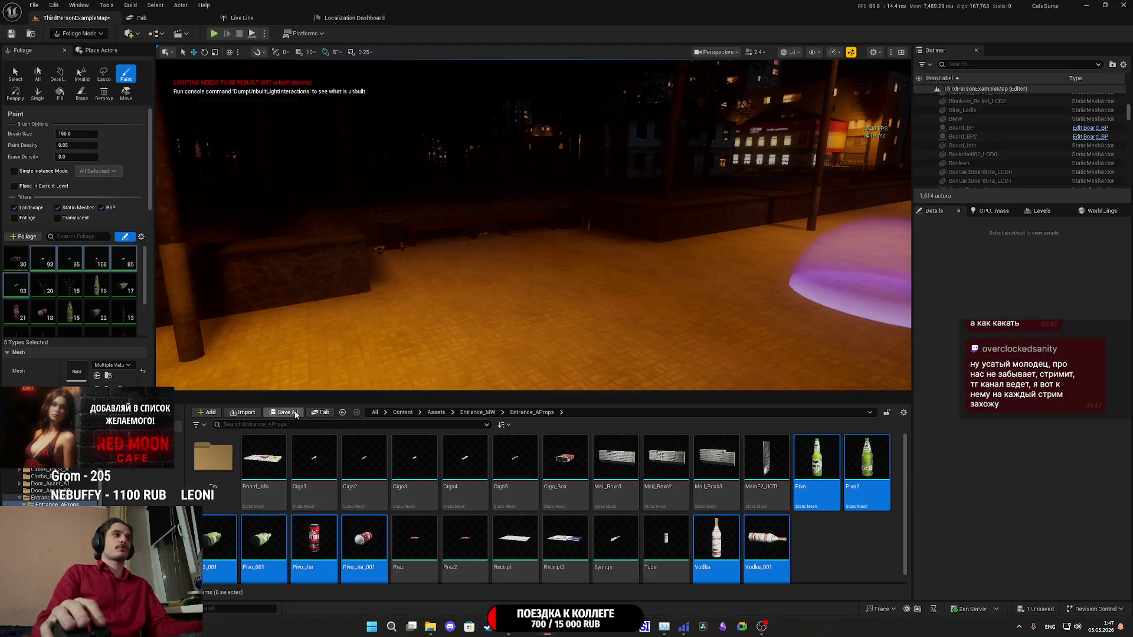
click(274, 413)
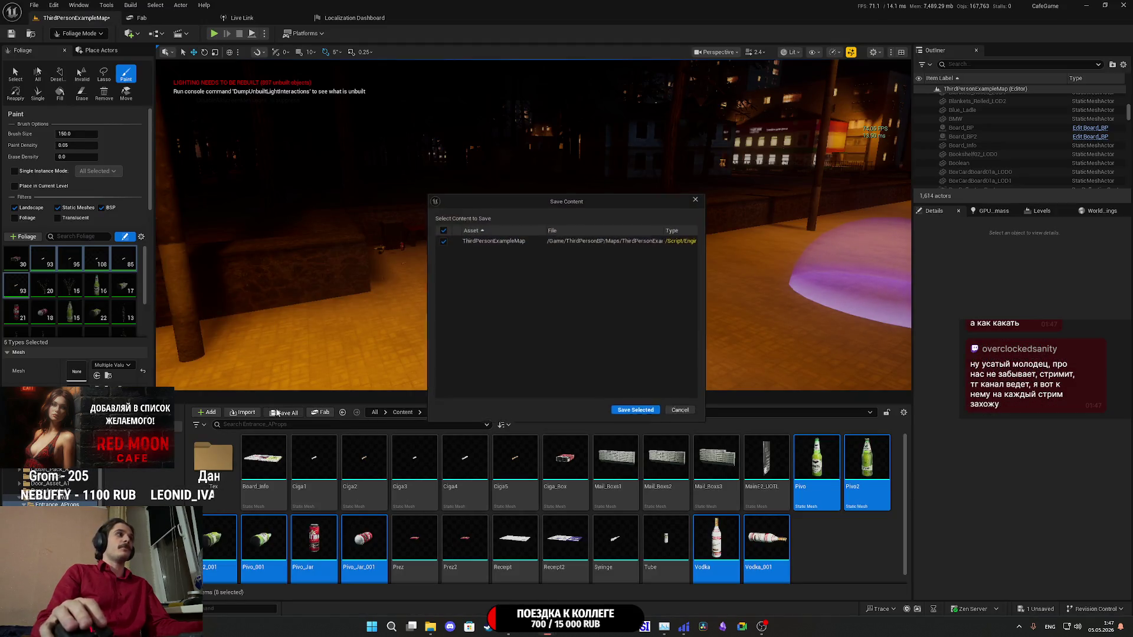
- Save ThirdPersonExampleMap with Save Selected
click(649, 413)
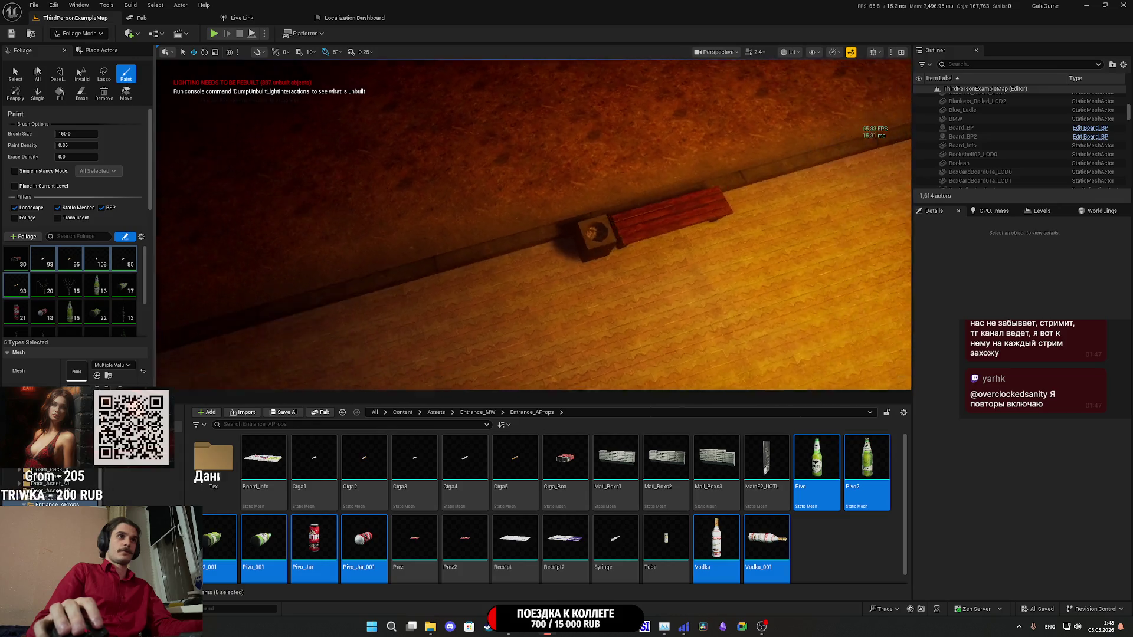
- Paint litter and cigarette butts on the floor beside the bench and along the walkway
drag(572, 224, 679, 245)
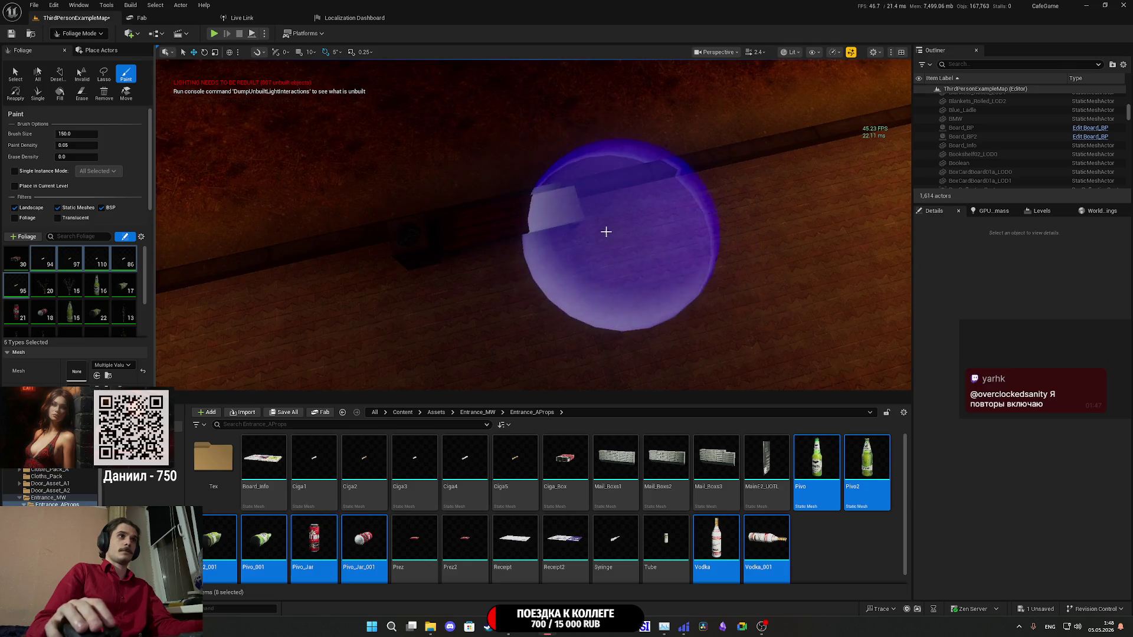
mouse_move(604, 230)
mouse_down()
mouse_move(468, 253)
mouse_move(625, 250)
mouse_up()
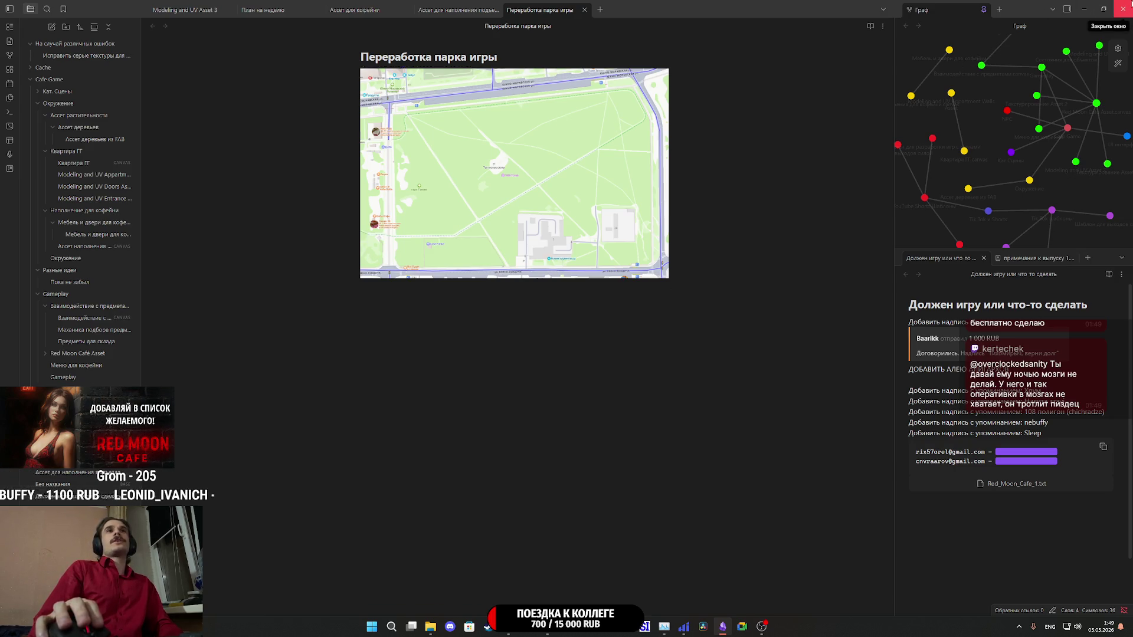
- Close the Obsidian notes window
click(1123, 8)
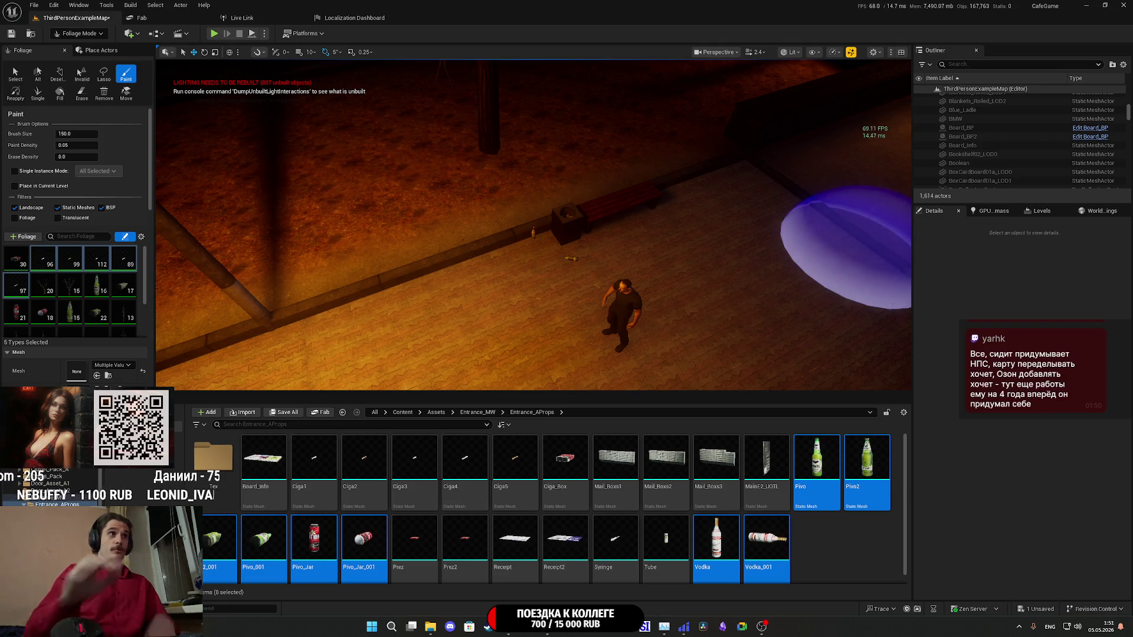
- Drop the view to ground level among the trees, then switch to the 'парк танаис воронеж' image results
key(1)
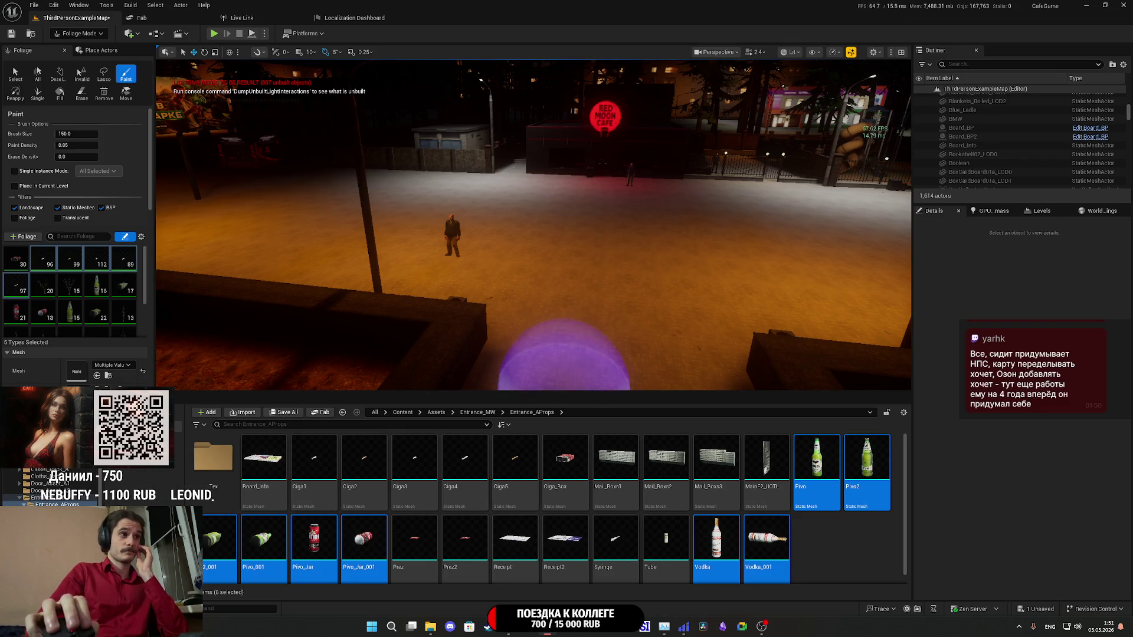
click(508, 626)
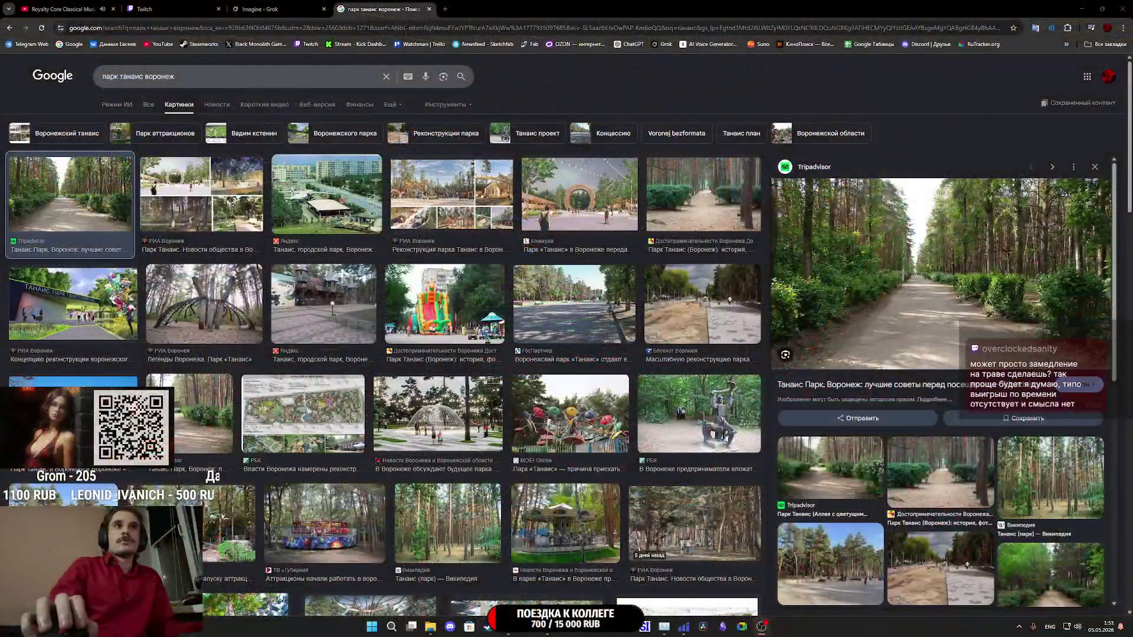
- Open Tanais Park's Tripadvisor page from the image preview and bring up its photo gallery
click(925, 293)
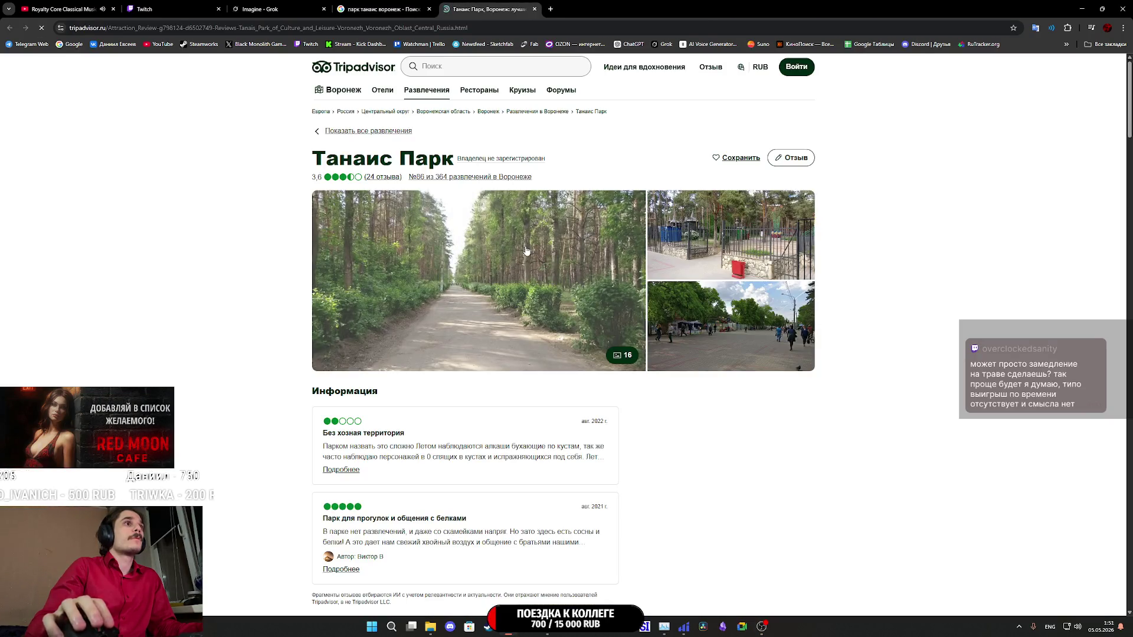
click(527, 250)
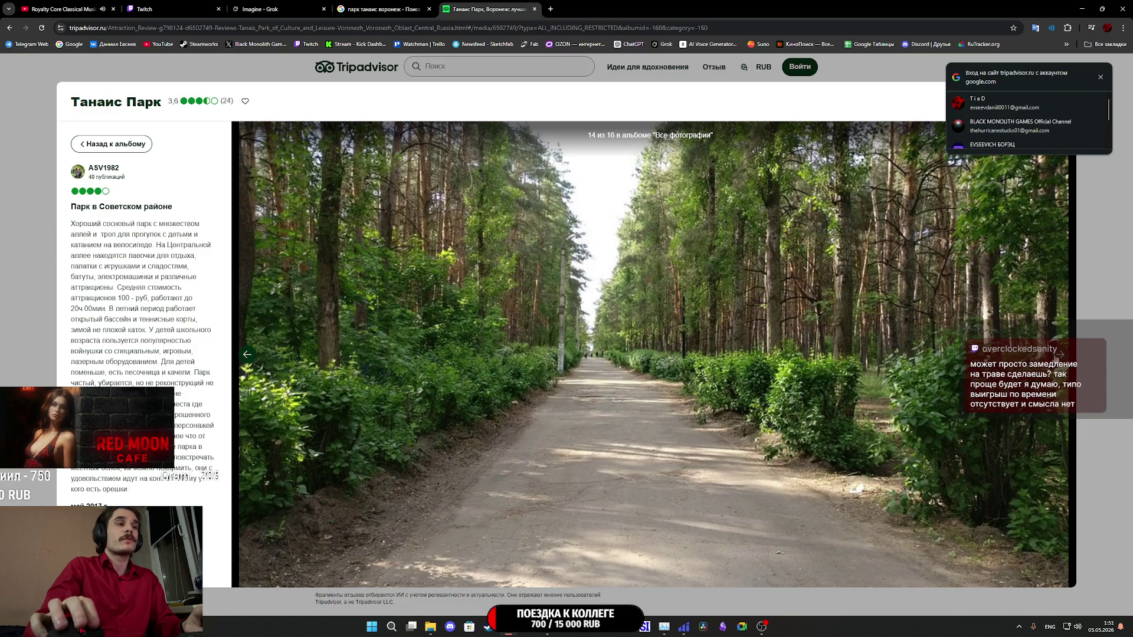
- Flip back and forth through the first Tanais Park gallery photos, then close the viewer
click(1056, 356)
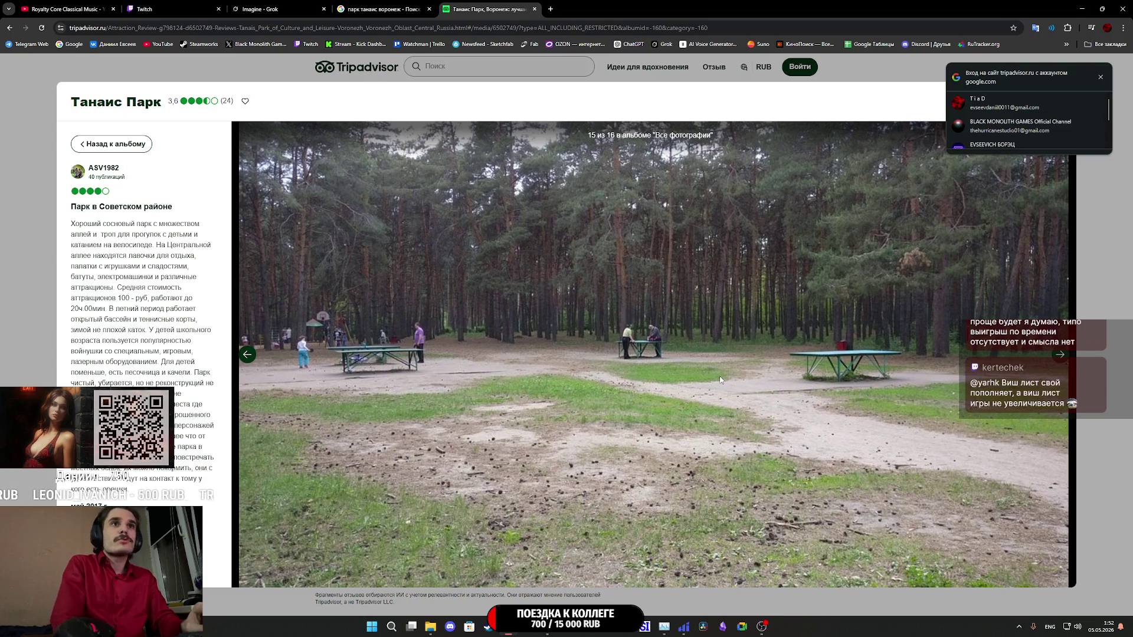
key(Right)
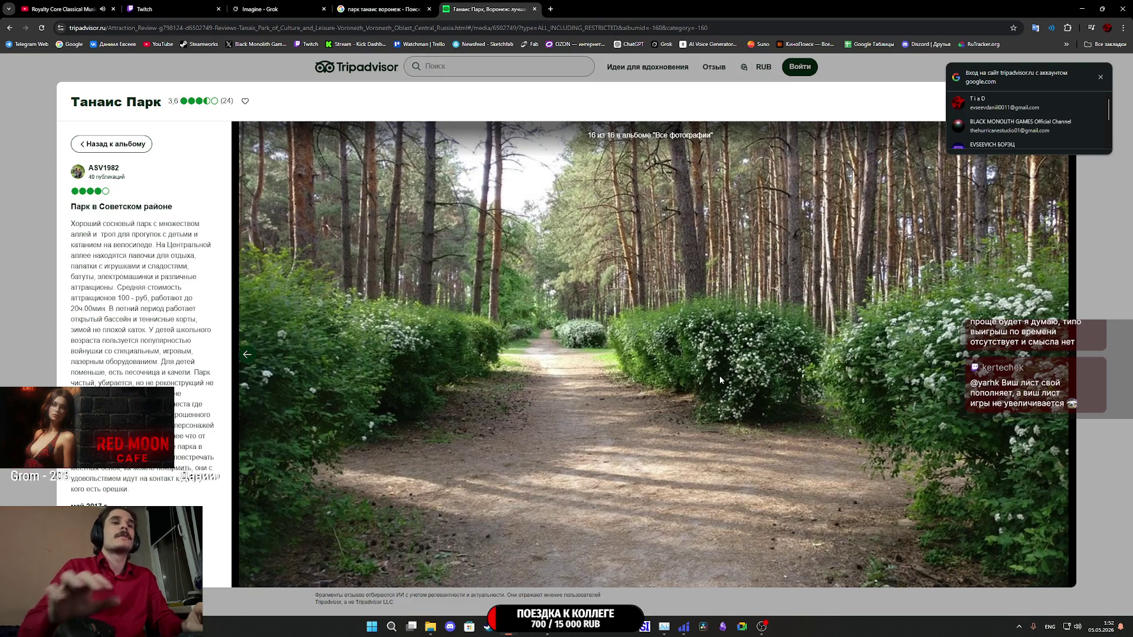
key(Left)
key(Right)
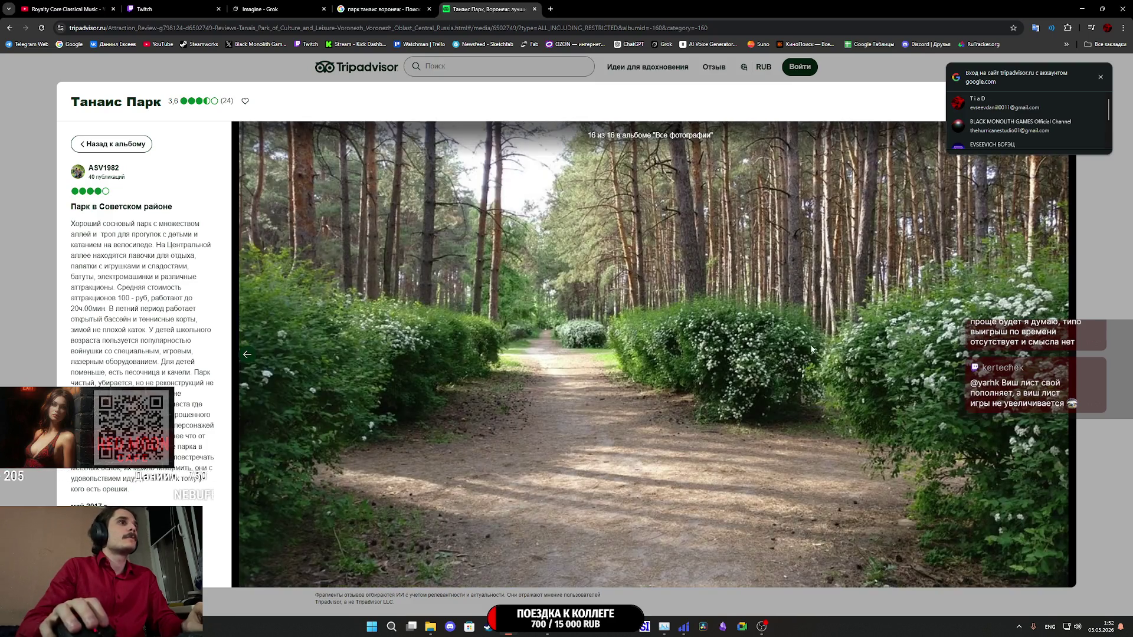
click(888, 69)
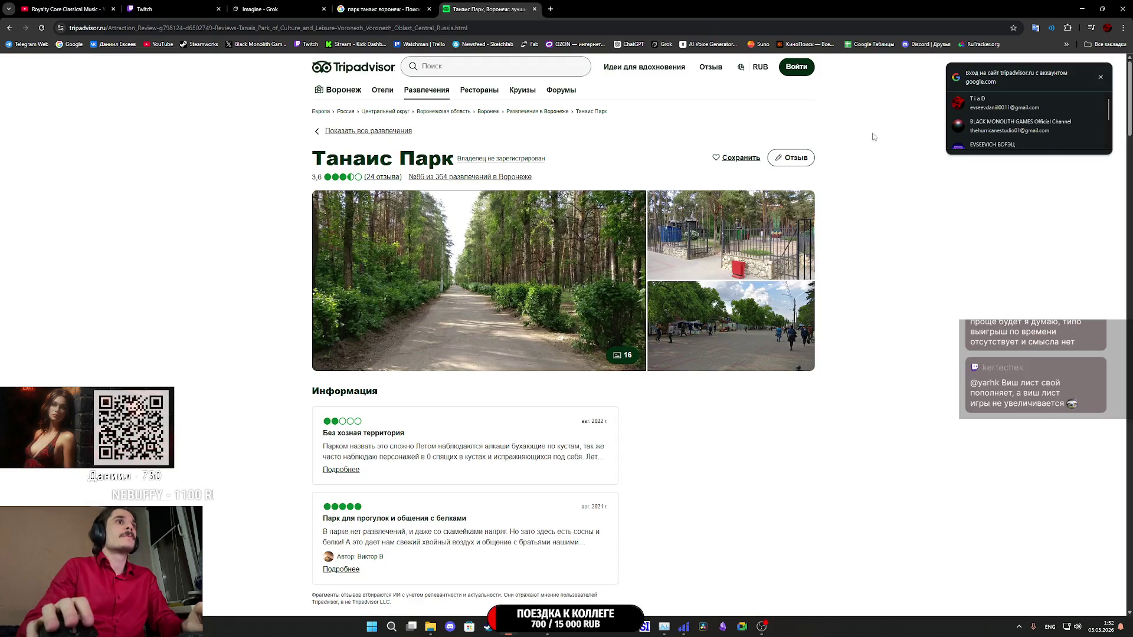
- Reopen the park photos and page through the rest of the gallery
click(735, 249)
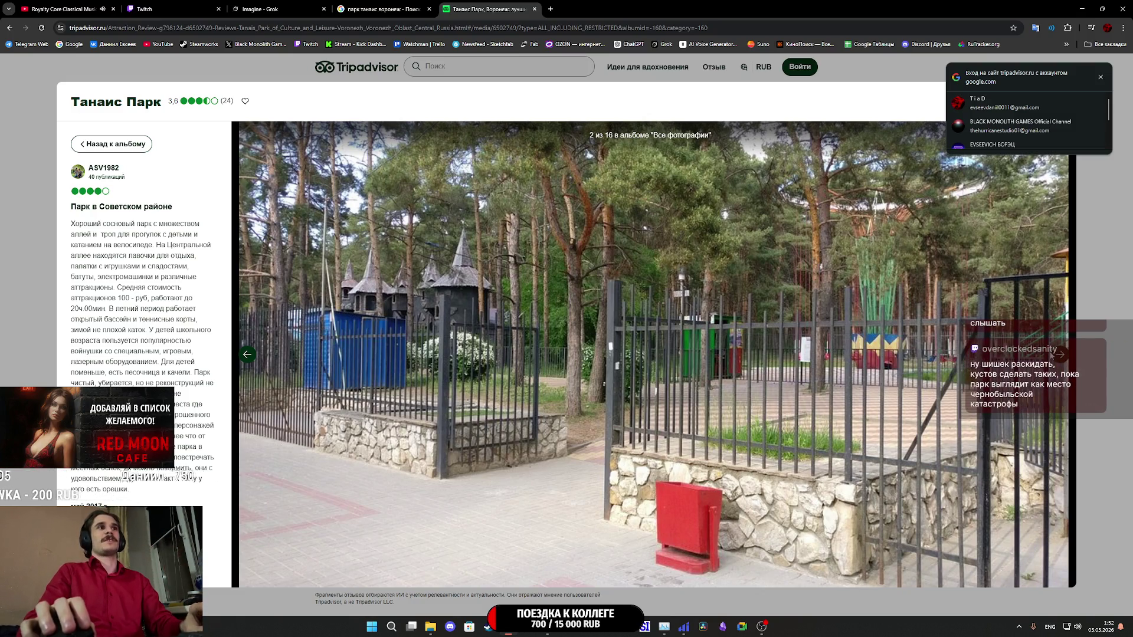
click(1064, 360)
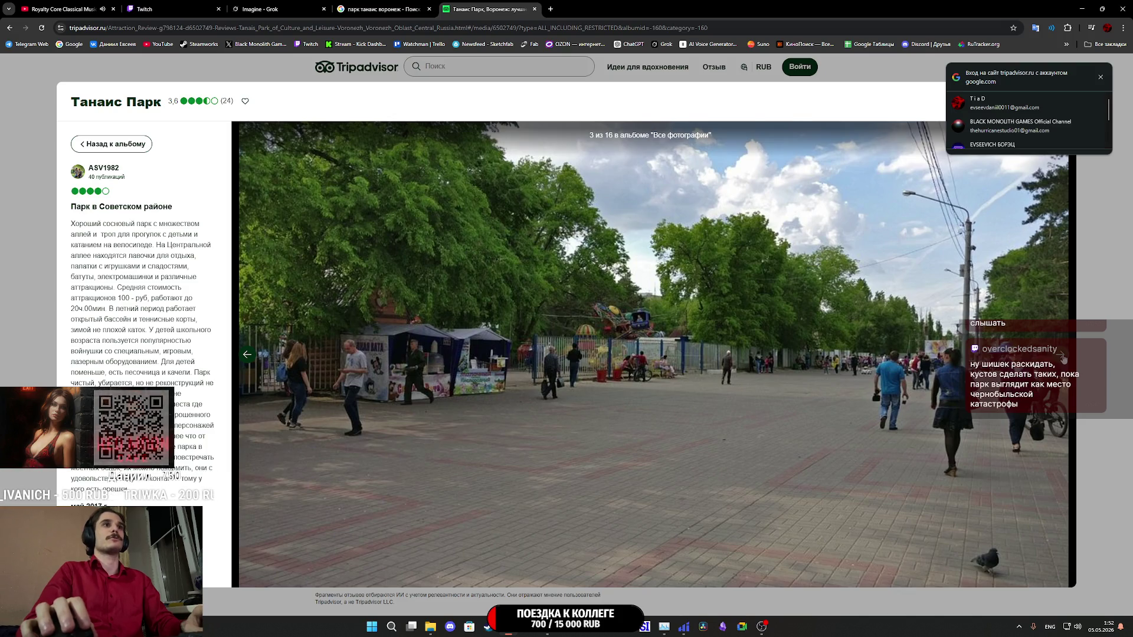
click(1063, 359)
click(1063, 359)
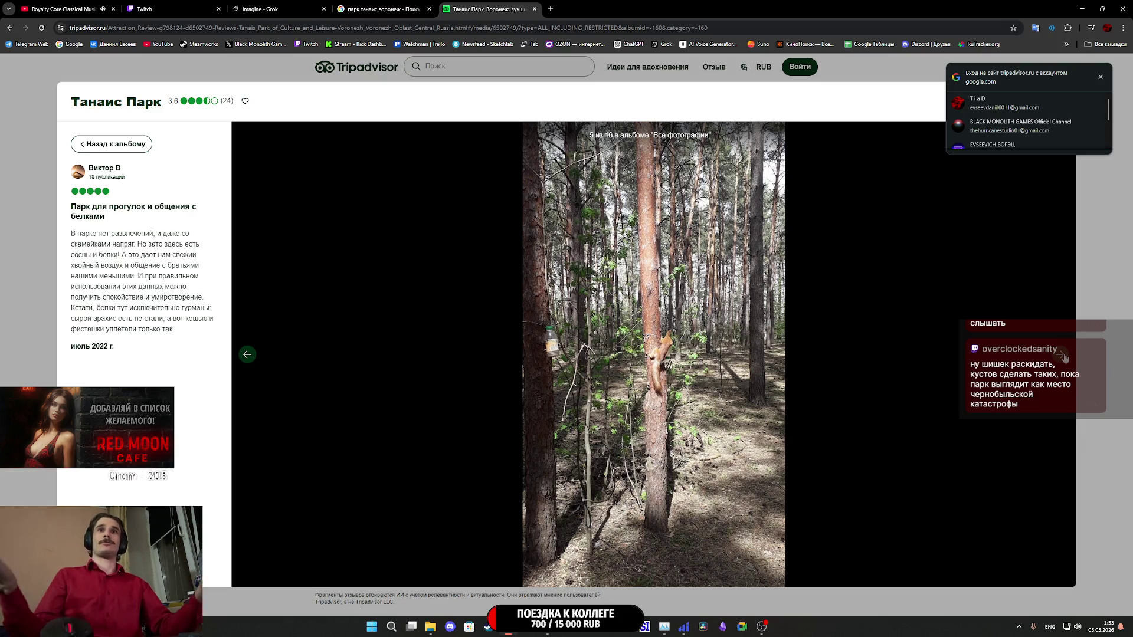
click(1064, 358)
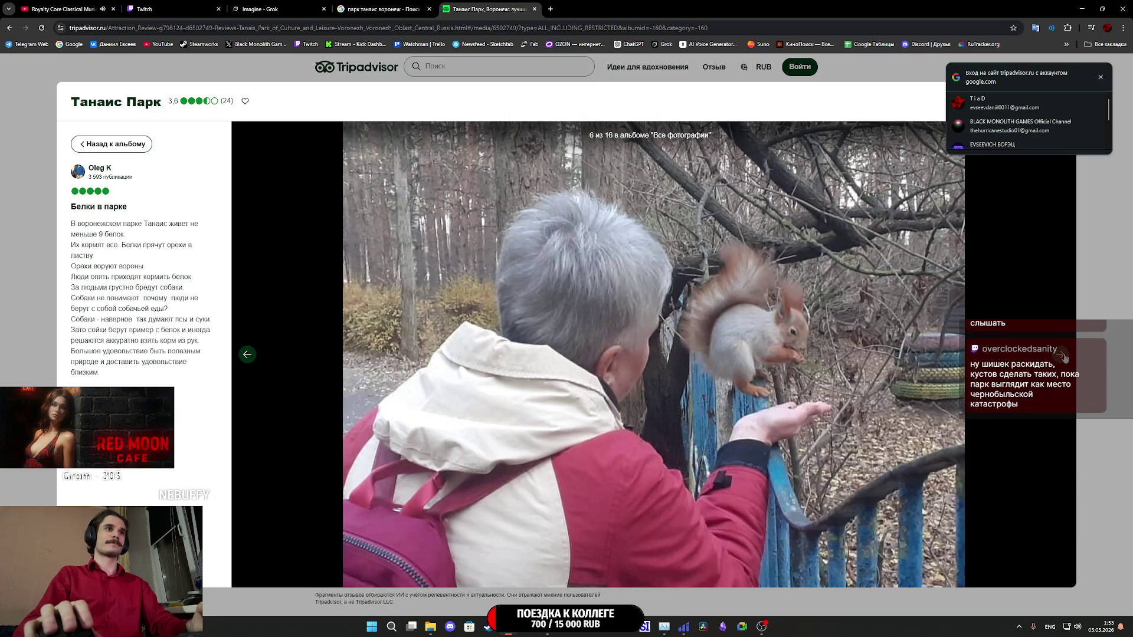
click(1065, 357)
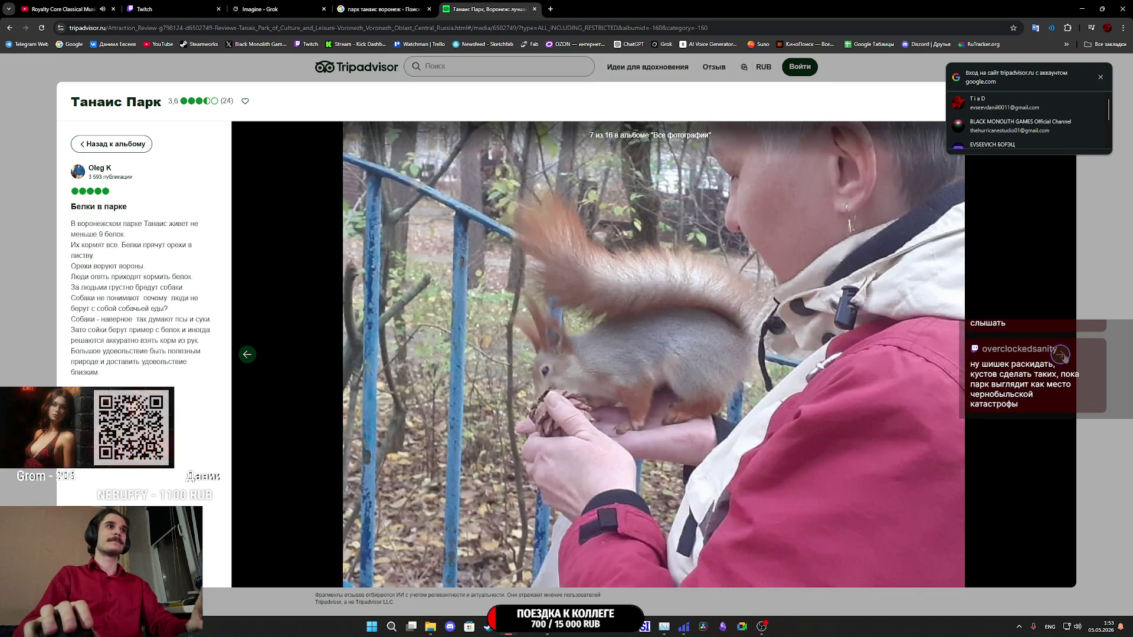
click(1065, 357)
click(1064, 357)
click(1065, 357)
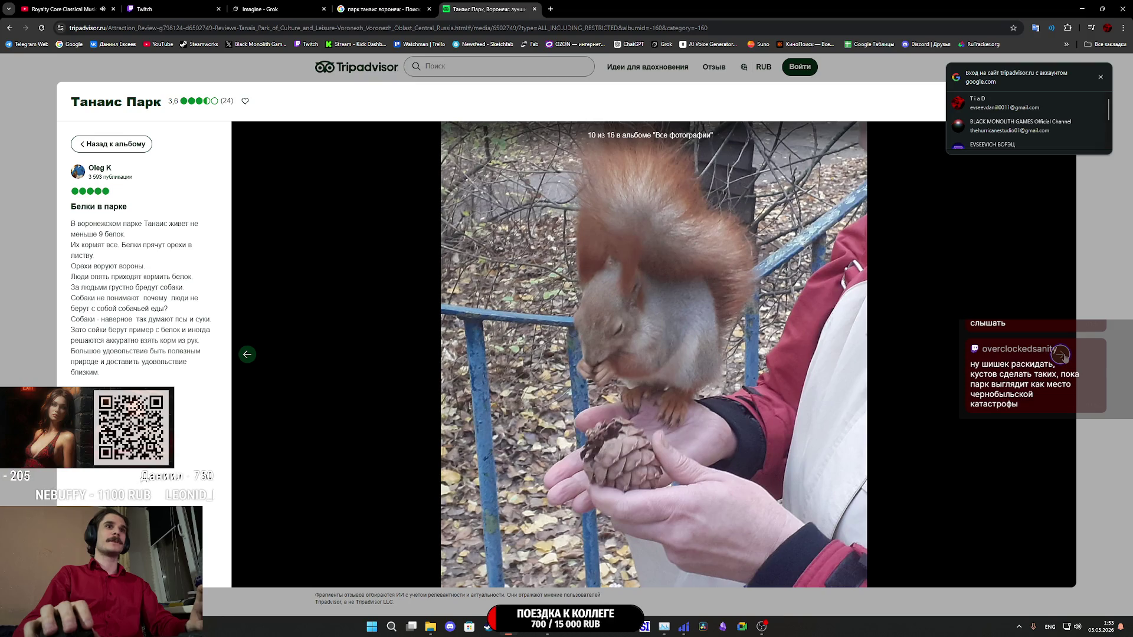
click(1064, 357)
click(1064, 358)
click(1064, 358)
click(1064, 357)
click(1064, 357)
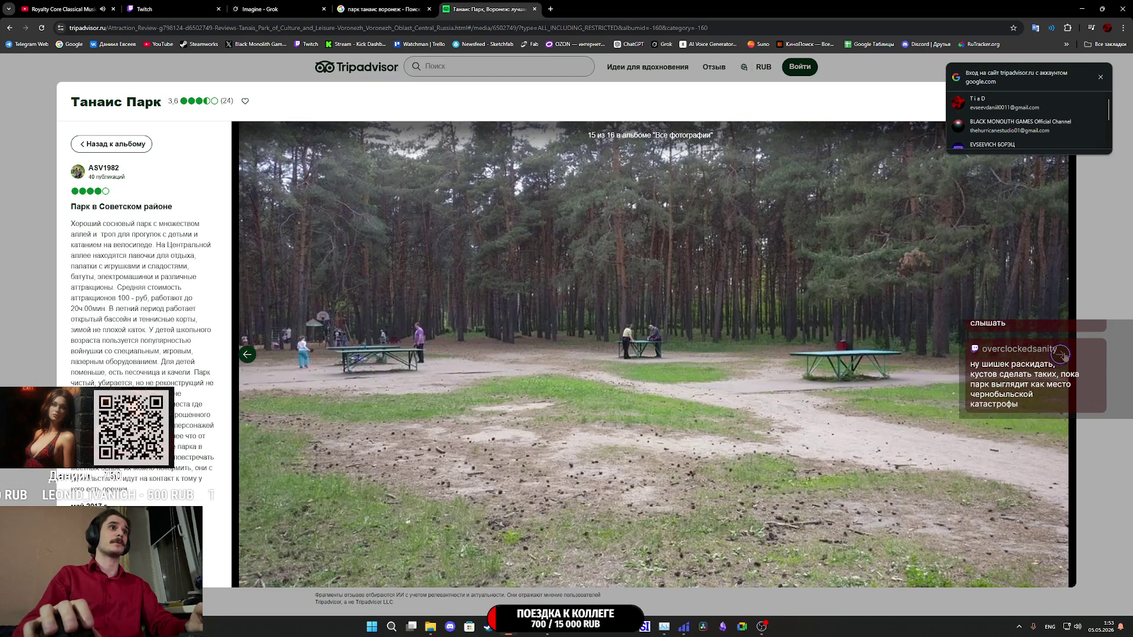
- Dismiss the Google sign-in prompt, leave the photo viewer and close the Tripadvisor tab
click(1100, 77)
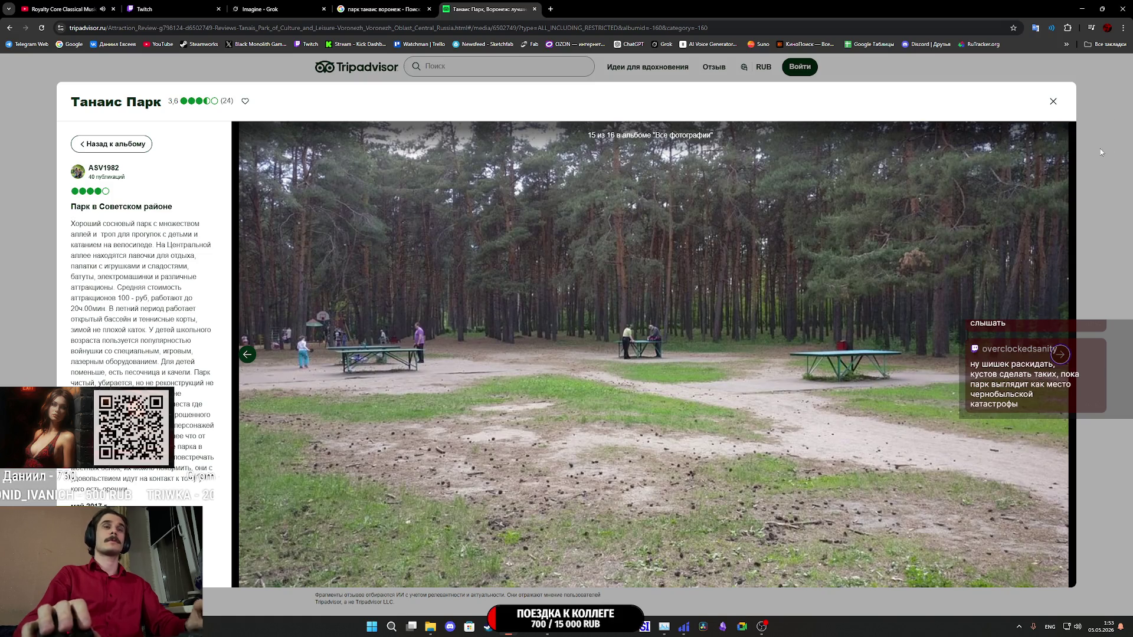
click(1053, 101)
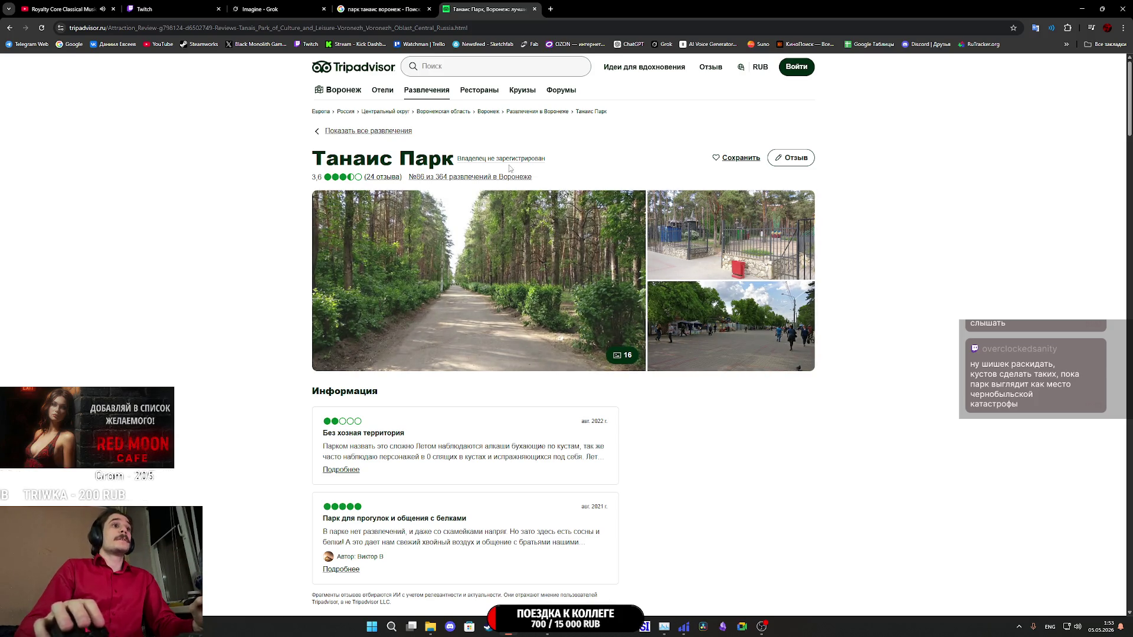
middle_click(483, 3)
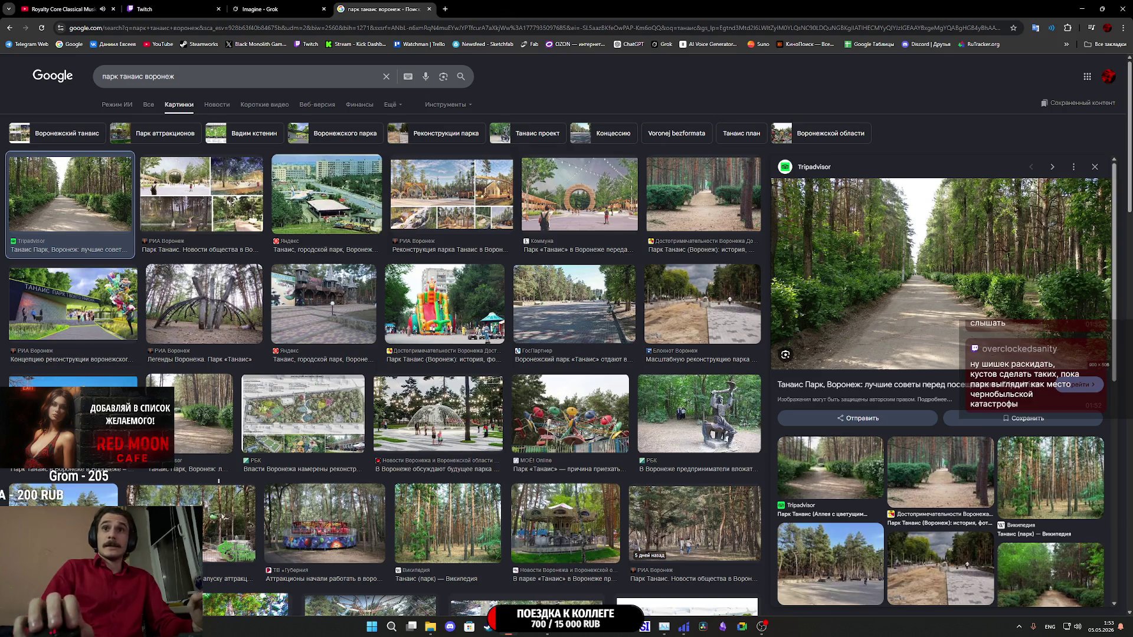
- Preview the paved alley, carousel, Орбита ride and Tanais amusement park photos
click(574, 304)
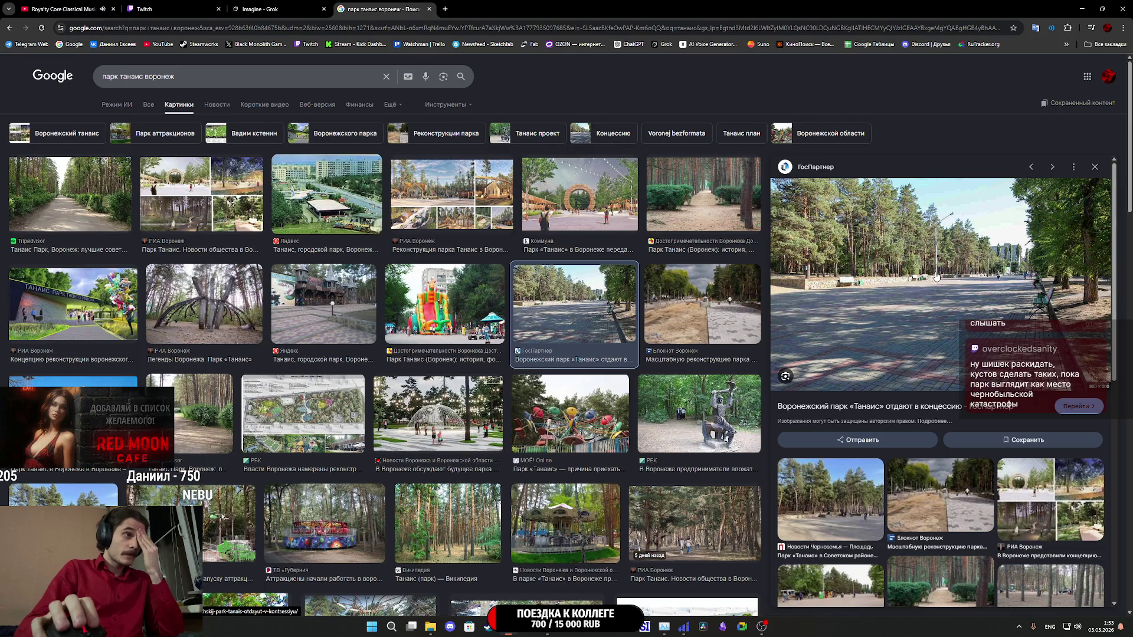
click(304, 521)
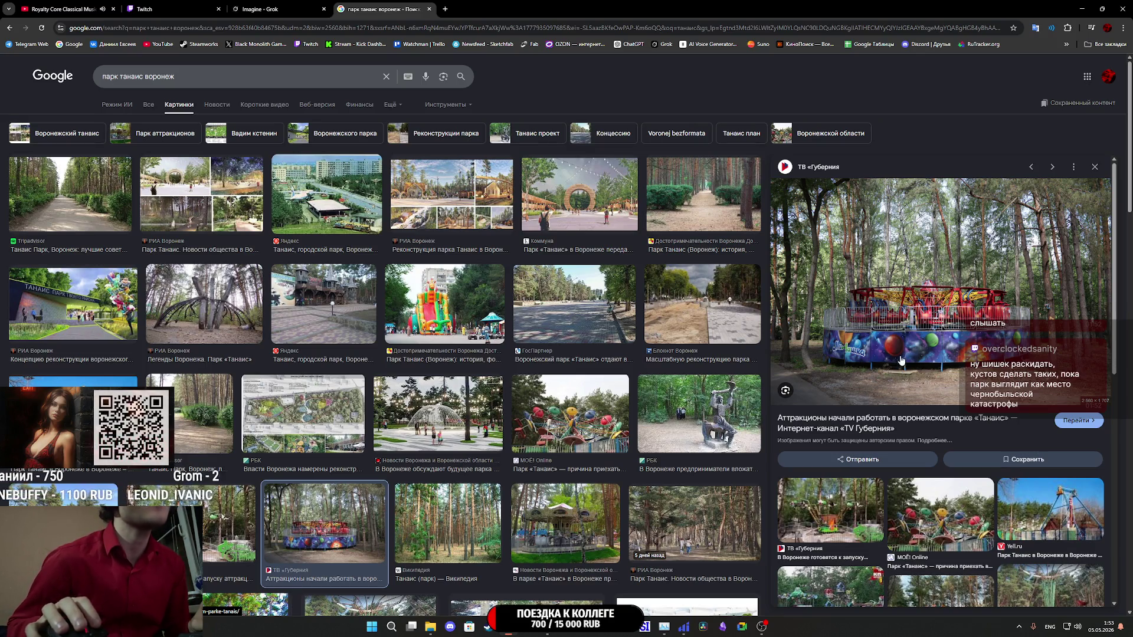
click(938, 525)
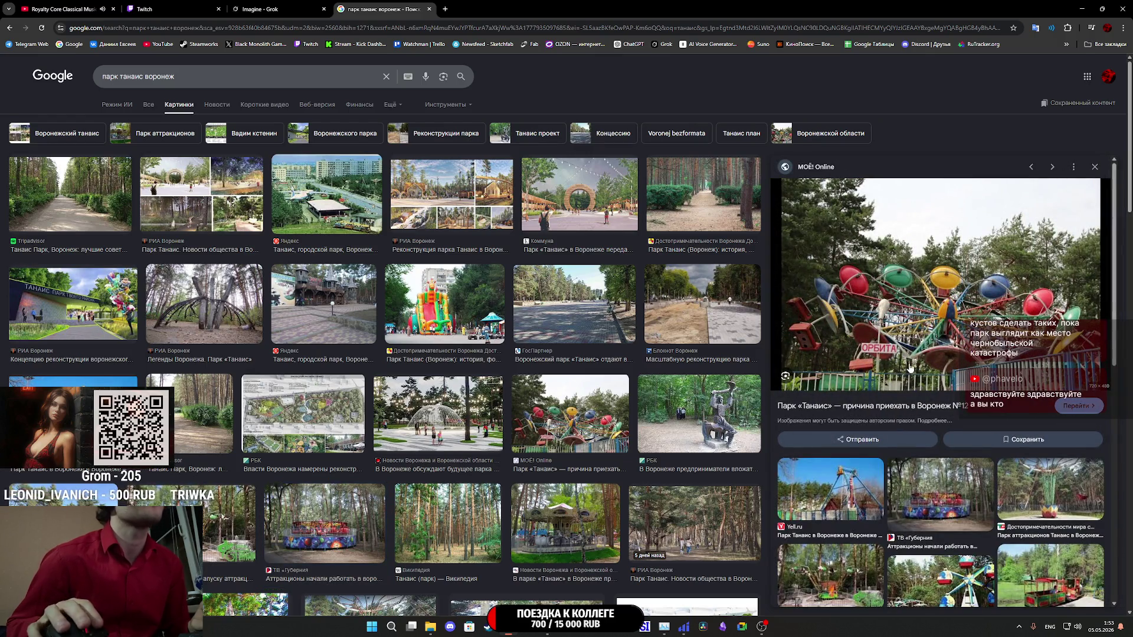
click(1029, 500)
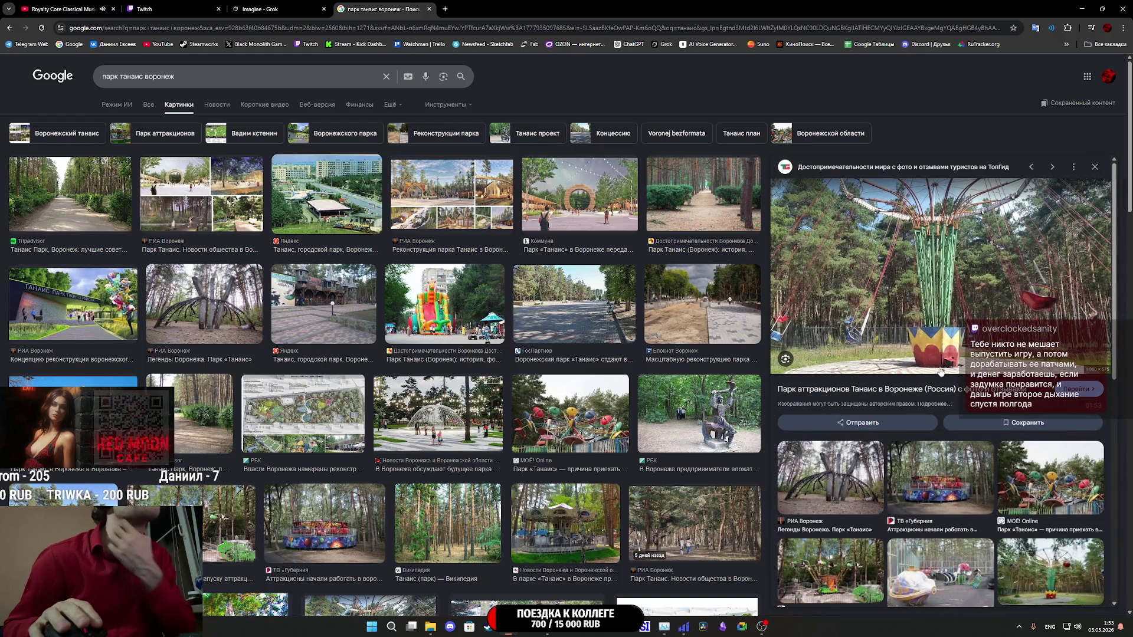
scroll(941, 371, down, 3)
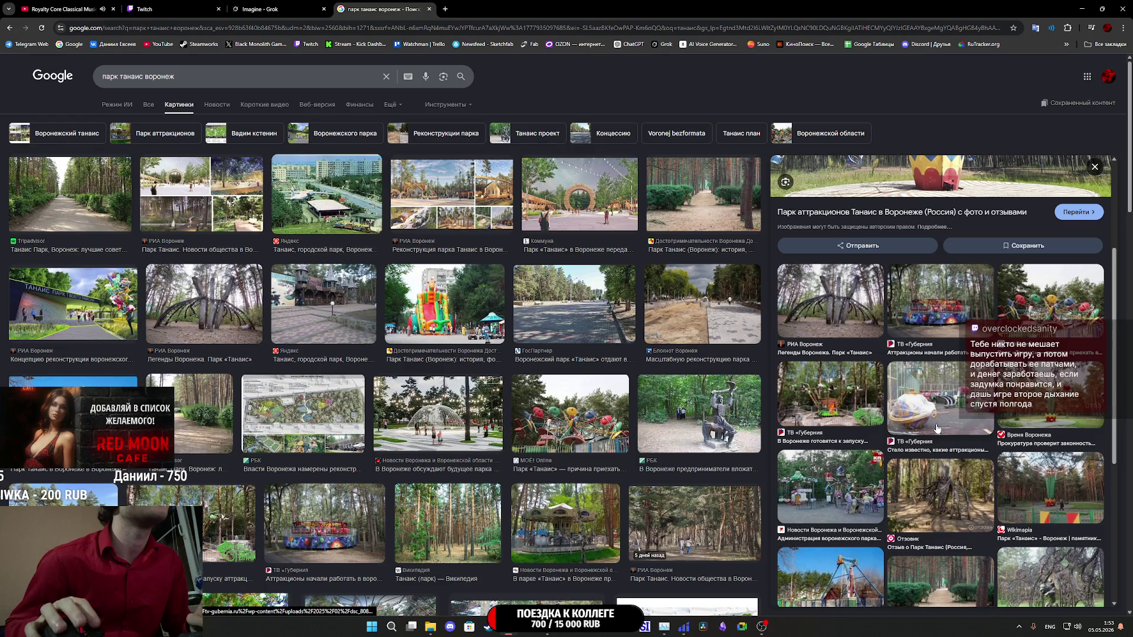
scroll(937, 427, down, 2)
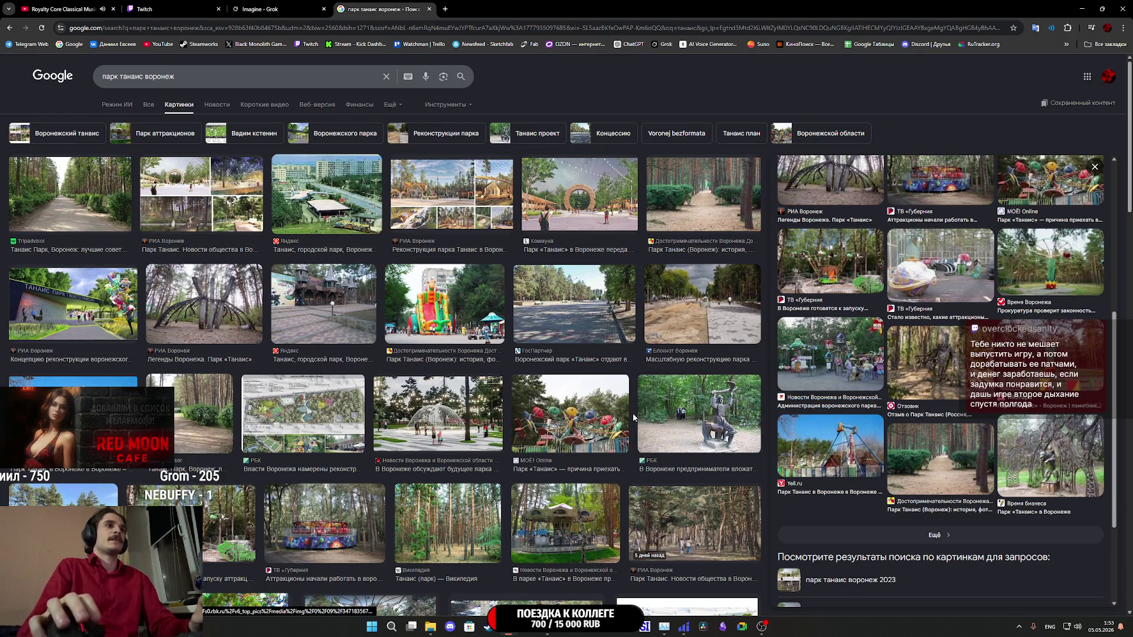
- Preview the statue among trees, inflatable slide and pine-alley park photos
click(712, 425)
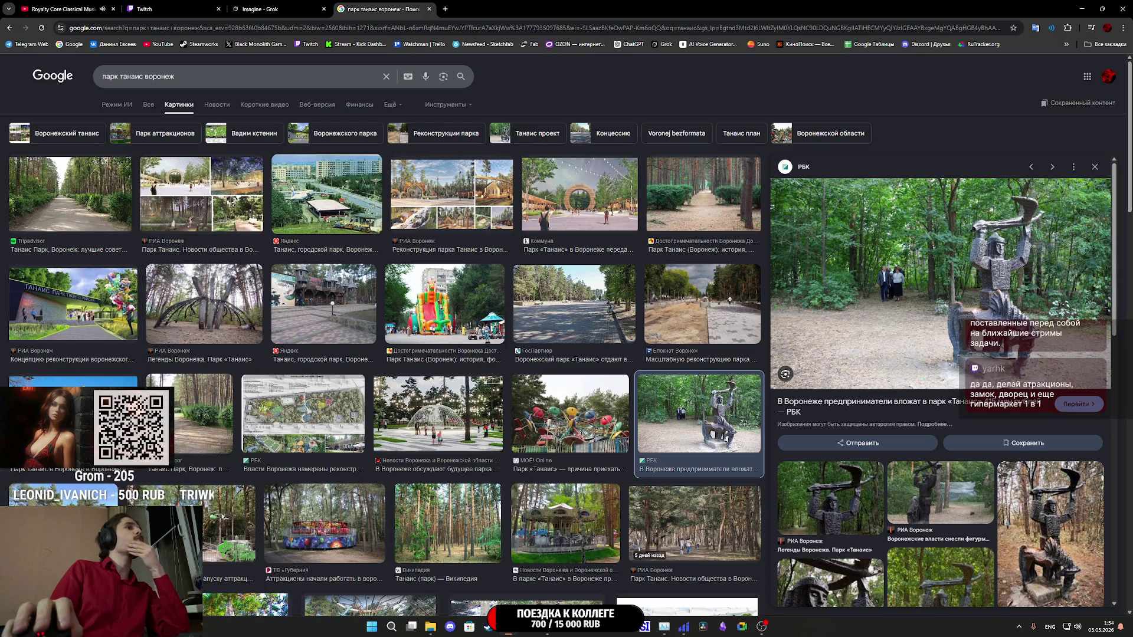
click(439, 304)
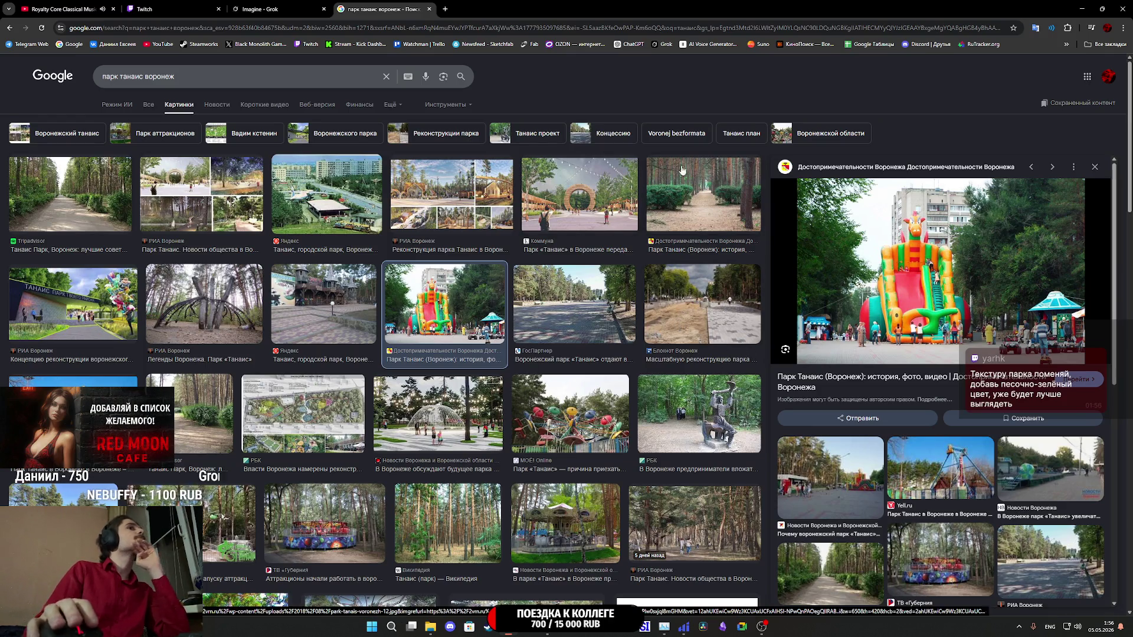
click(691, 182)
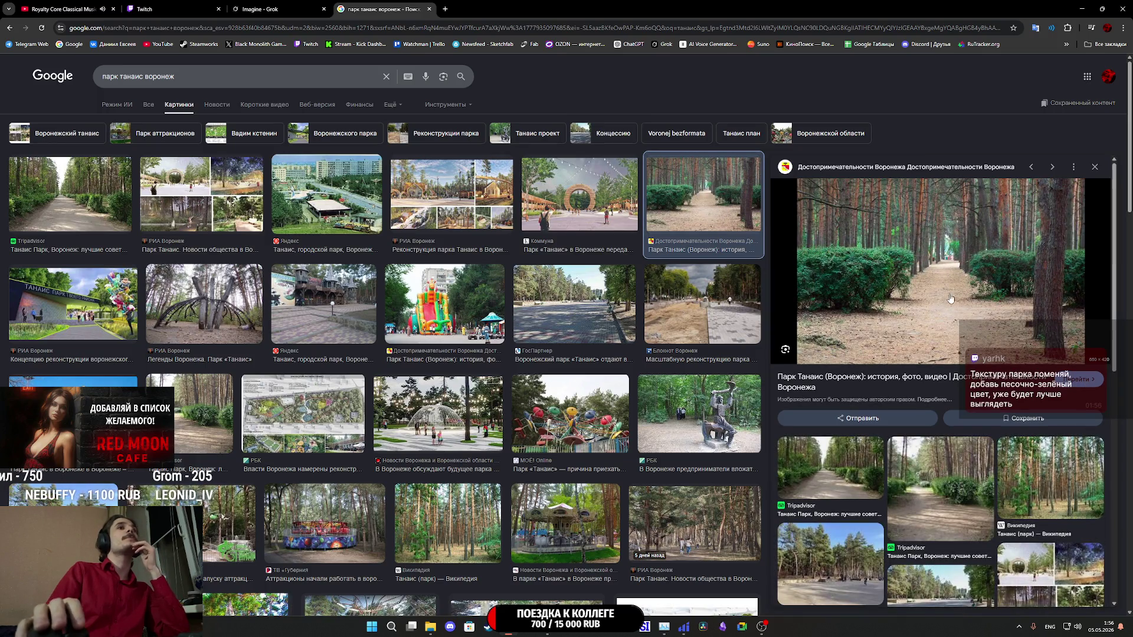
scroll(461, 432, down, 2)
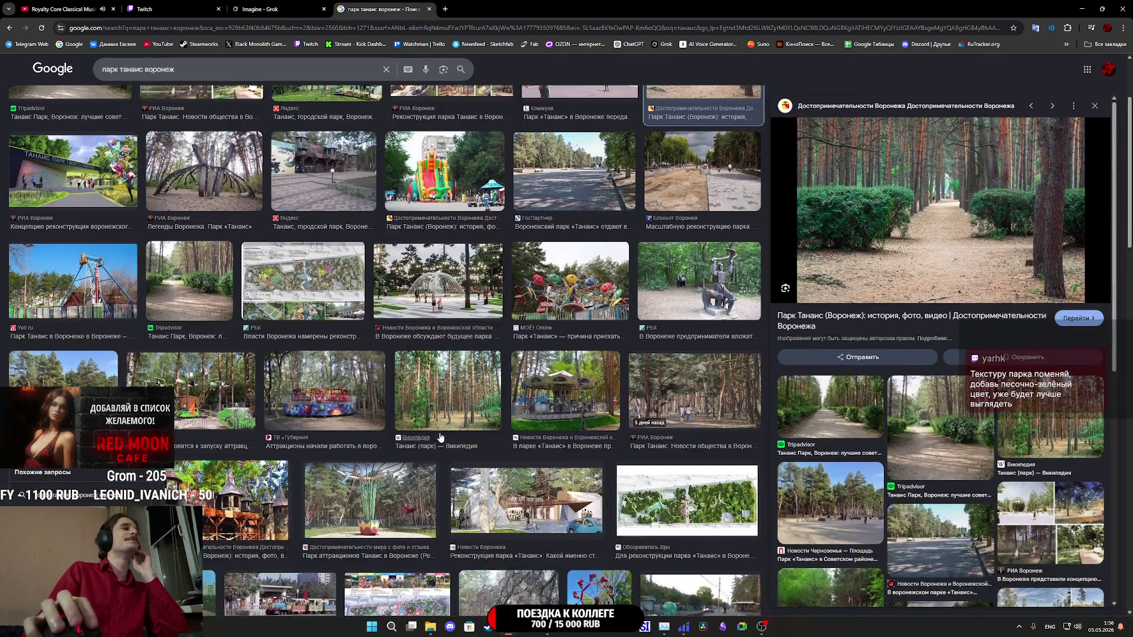
scroll(230, 344, down, 3)
- Preview castle playground, water ride, rocket, reconstruction plan and aerial photos, then go to Grok
click(230, 344)
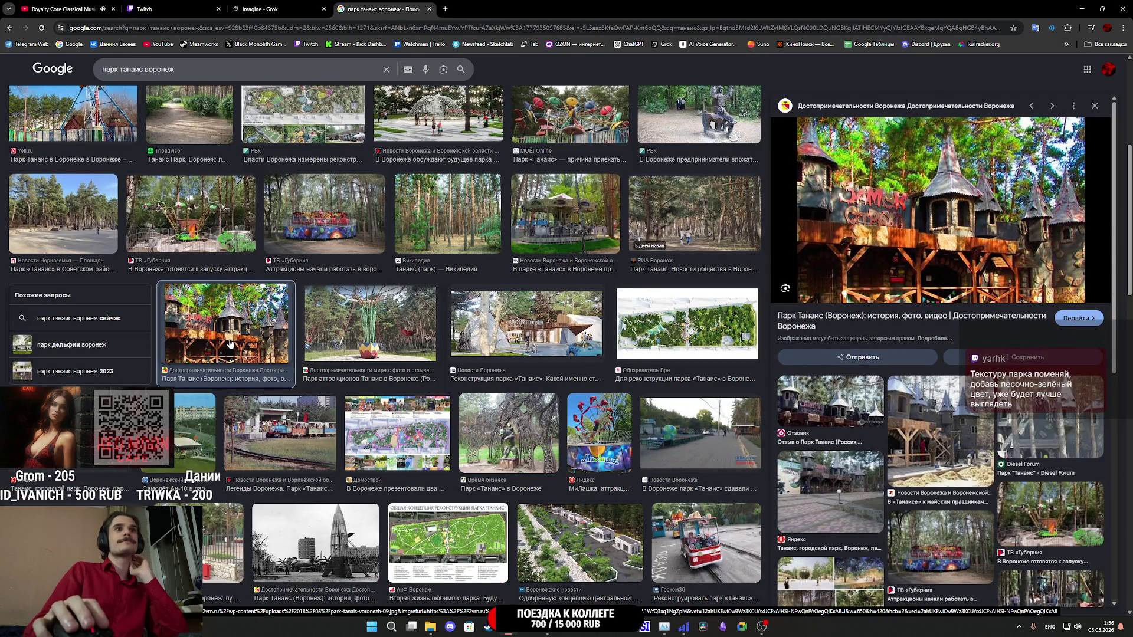
click(911, 464)
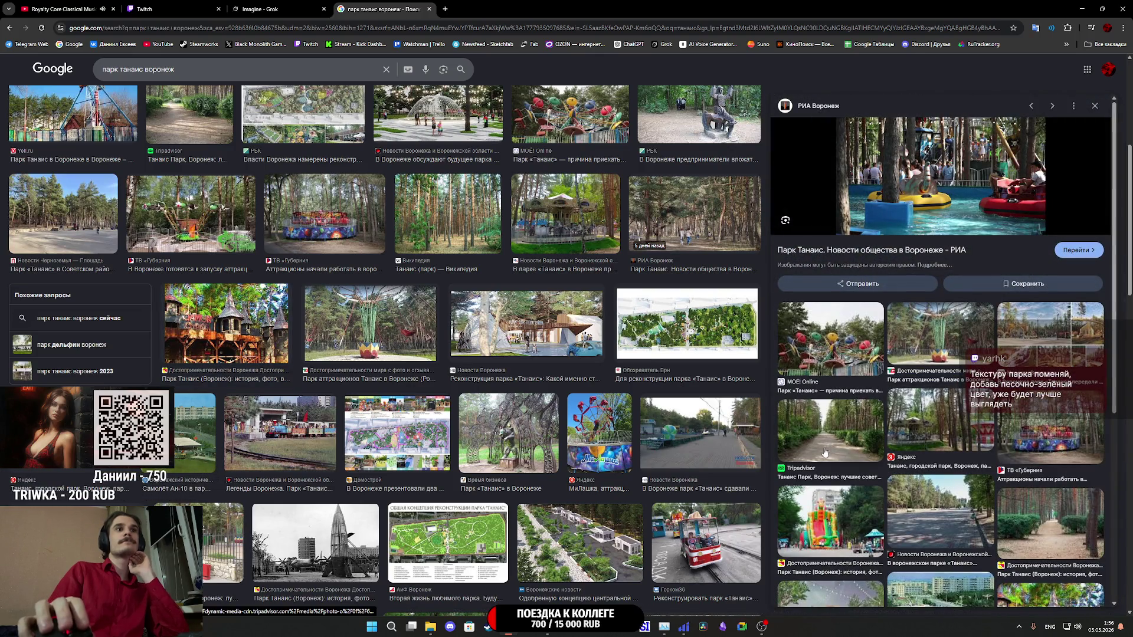
scroll(618, 433, down, 2)
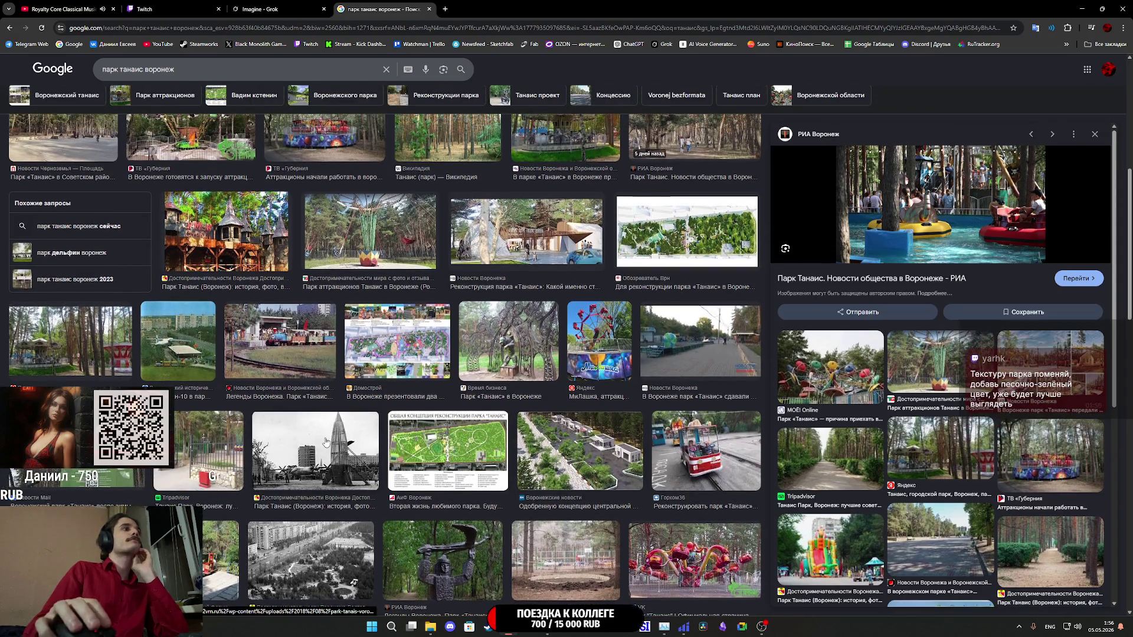
click(325, 443)
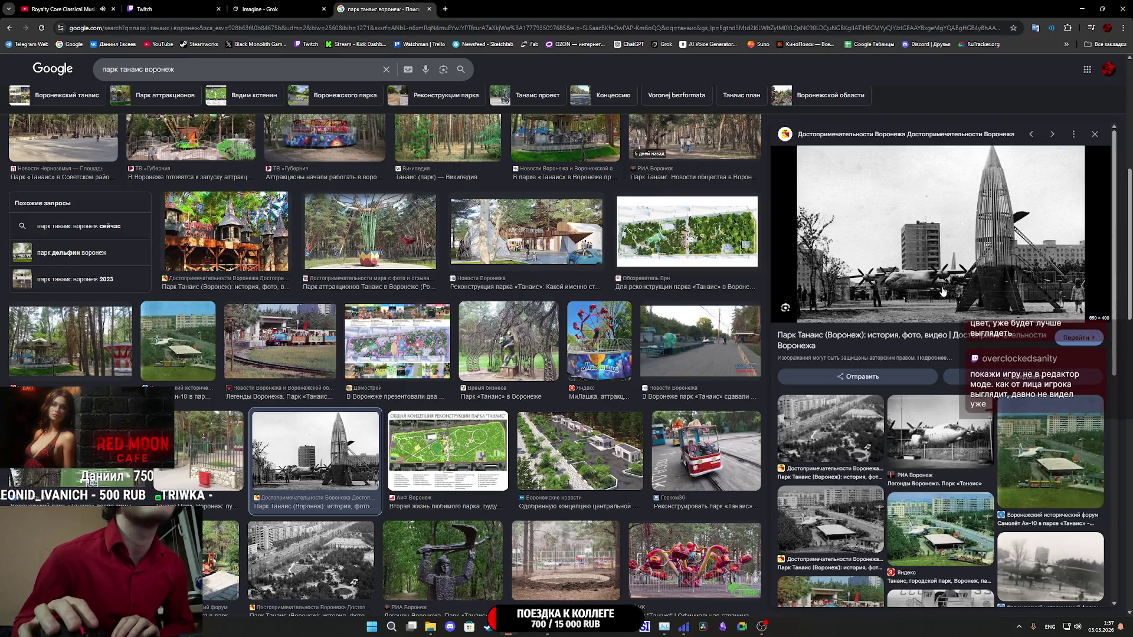
click(473, 459)
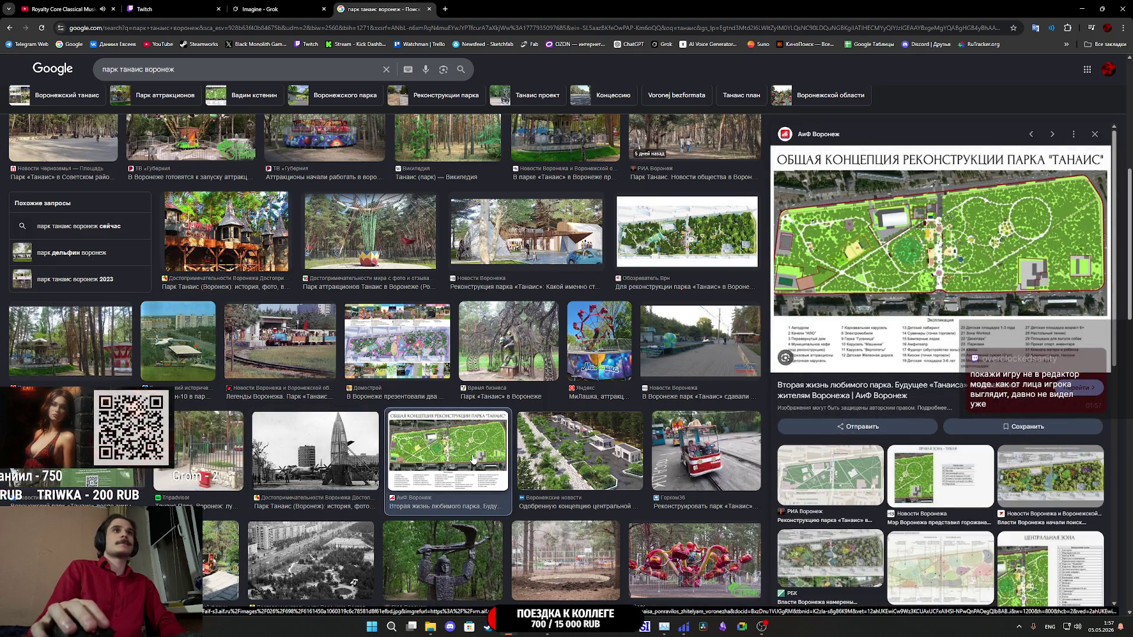
scroll(478, 453, down, 3)
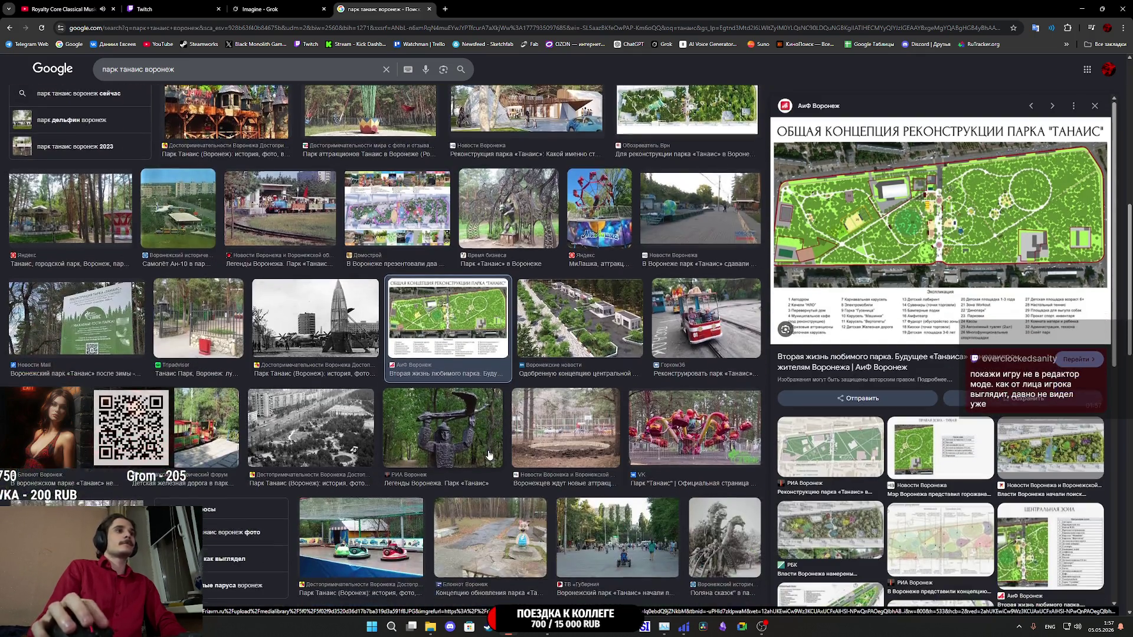
click(347, 458)
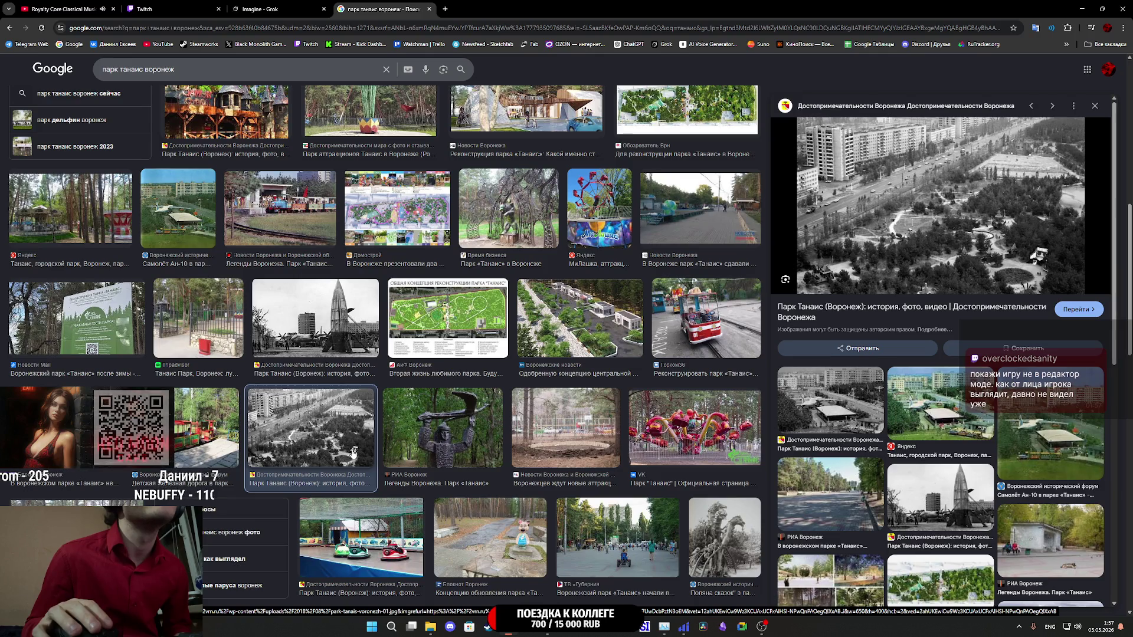
click(429, 9)
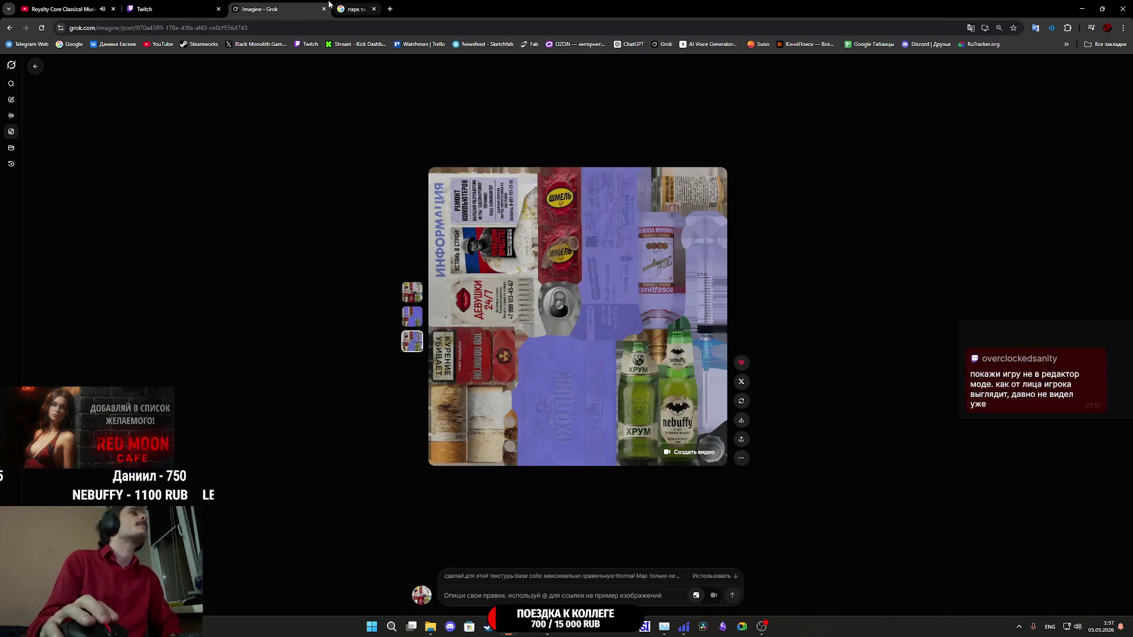
- Glance at the Twitch stream manager dashboard, then return to the Unreal Editor level
click(168, 9)
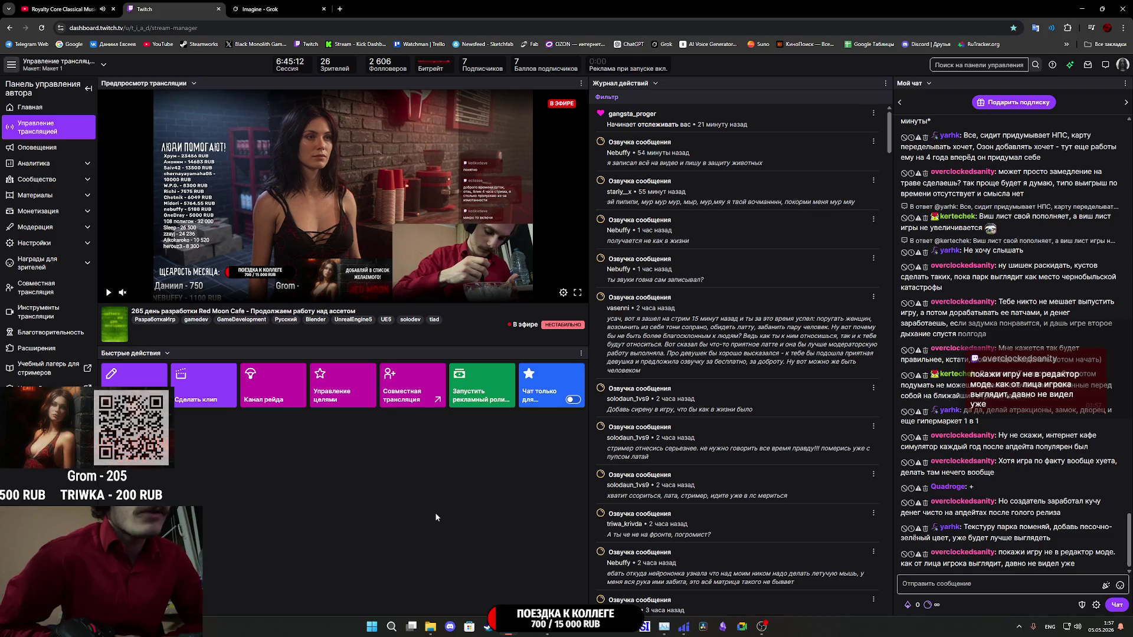
mouse_move(489, 626)
click(489, 553)
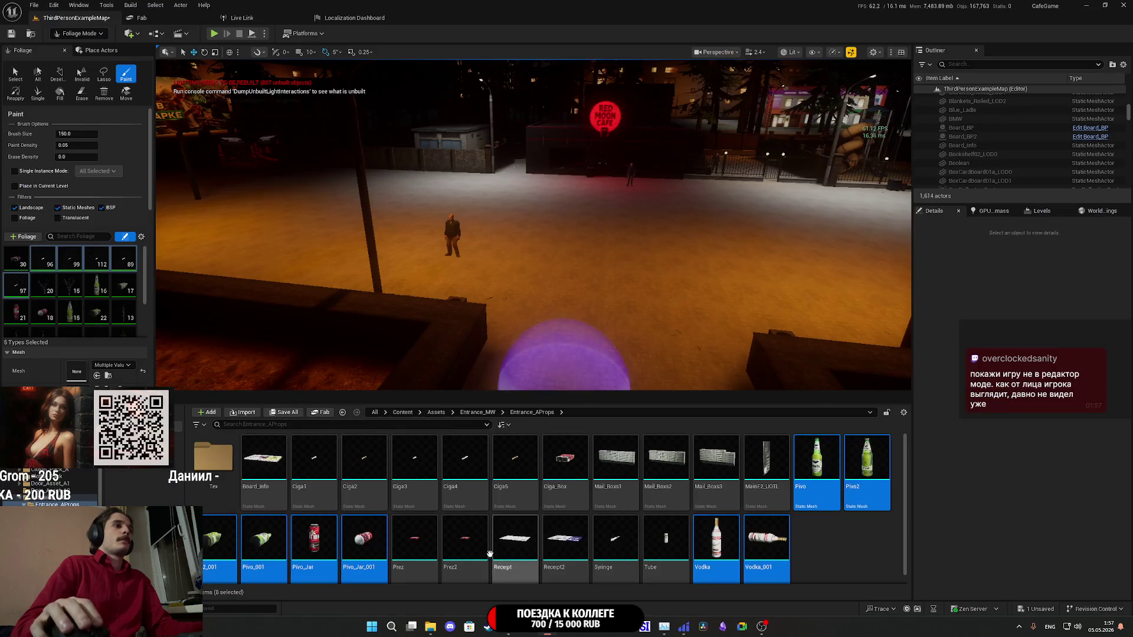
- Save all modified content and switch the editor back to Selection mode
click(284, 413)
click(654, 413)
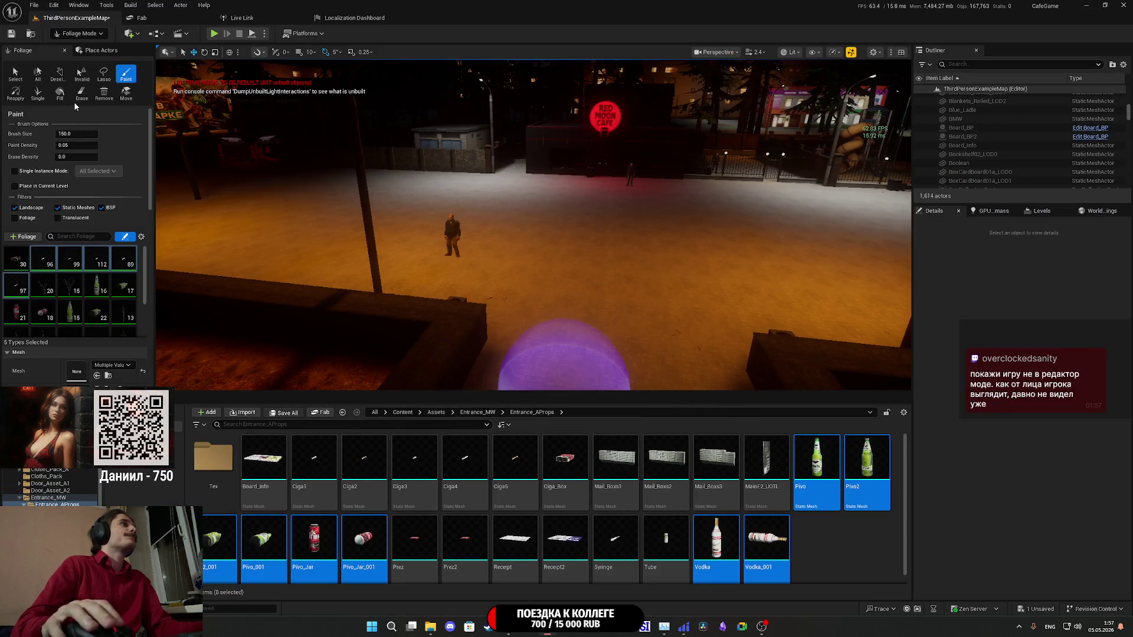
click(79, 33)
click(77, 47)
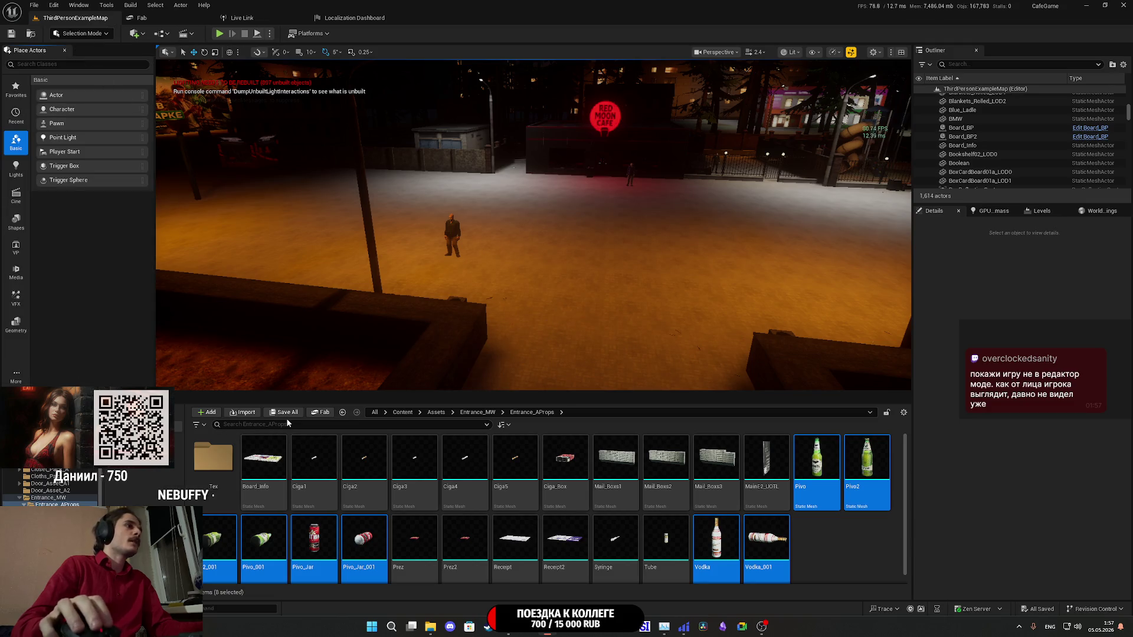
- Select Prez and Prez2 in the Content Browser, enter Foliage mode, and add them as foliage types
mouse_move(608, 544)
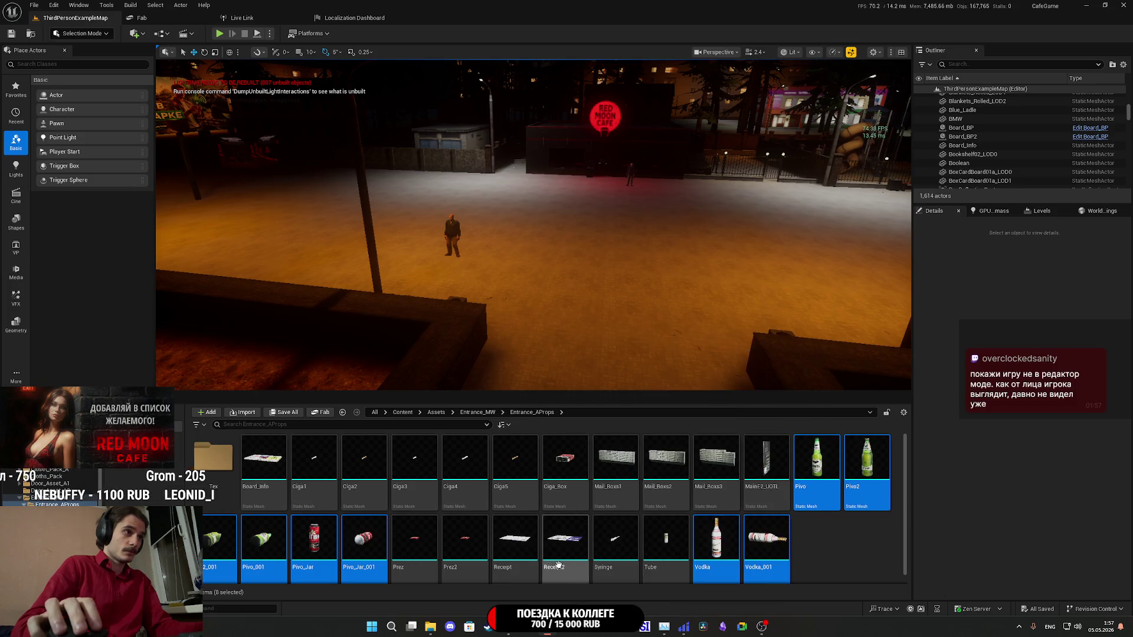
click(461, 550)
ctrl+click(415, 545)
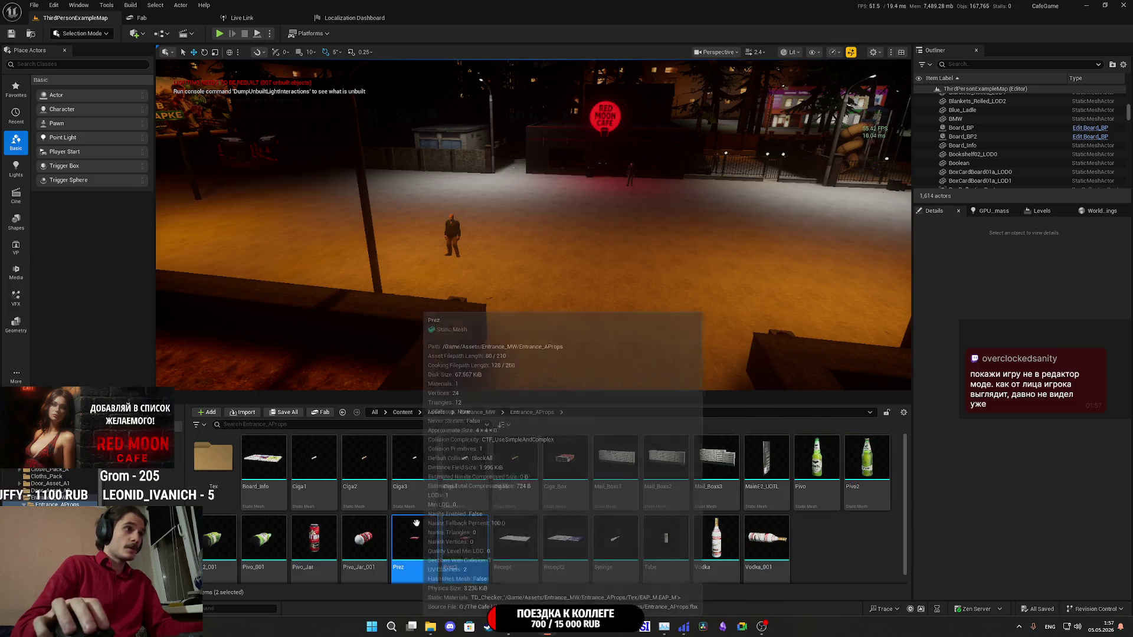
click(81, 34)
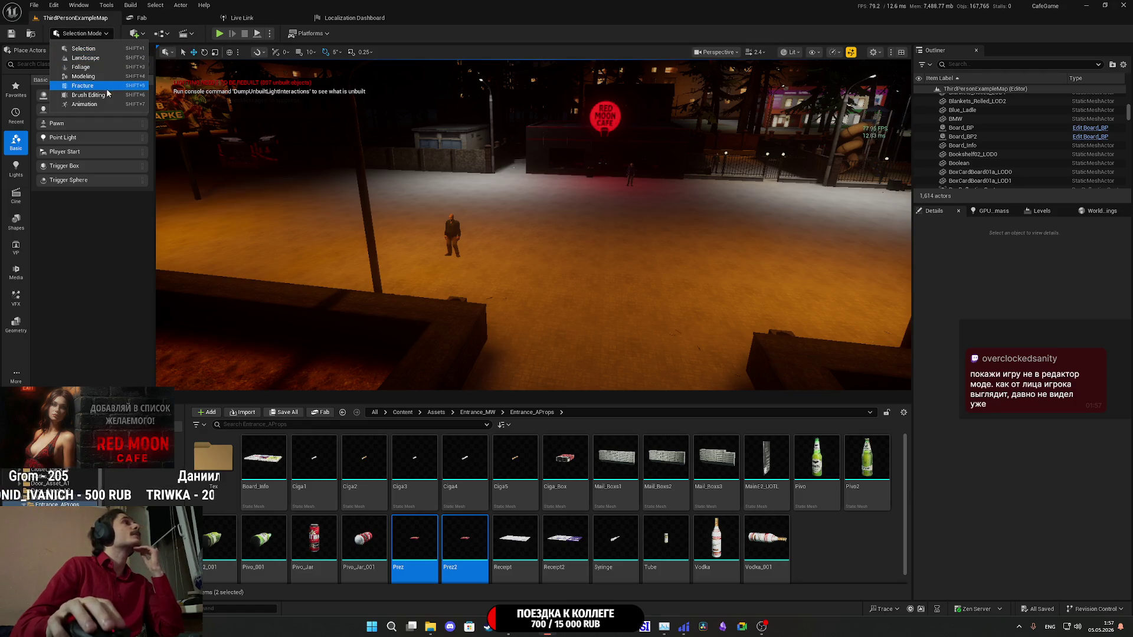
click(82, 66)
drag(465, 551, 142, 333)
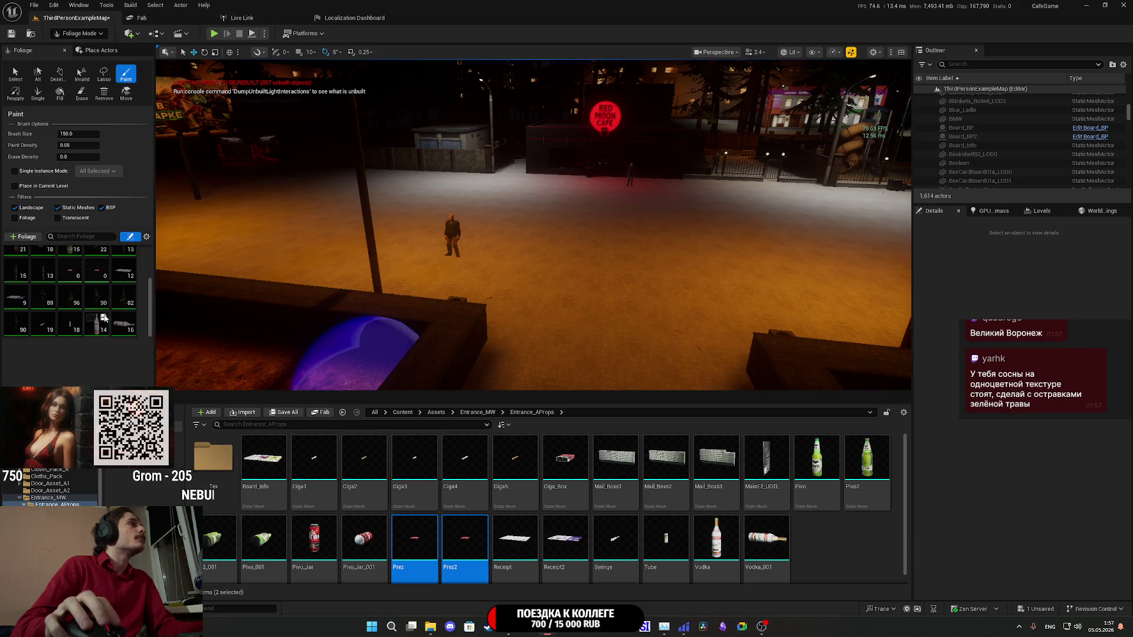
- Select the new Prez and Prez2 foliage types in the foliage palette
scroll(61, 296, up, 2)
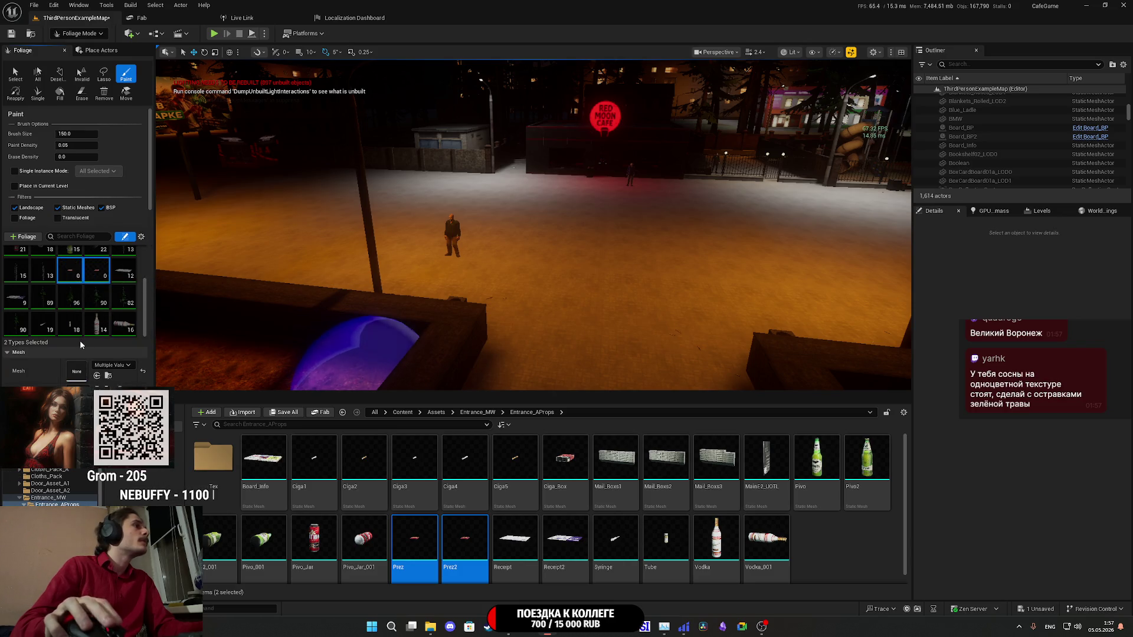
click(20, 289)
scroll(37, 278, down, 5)
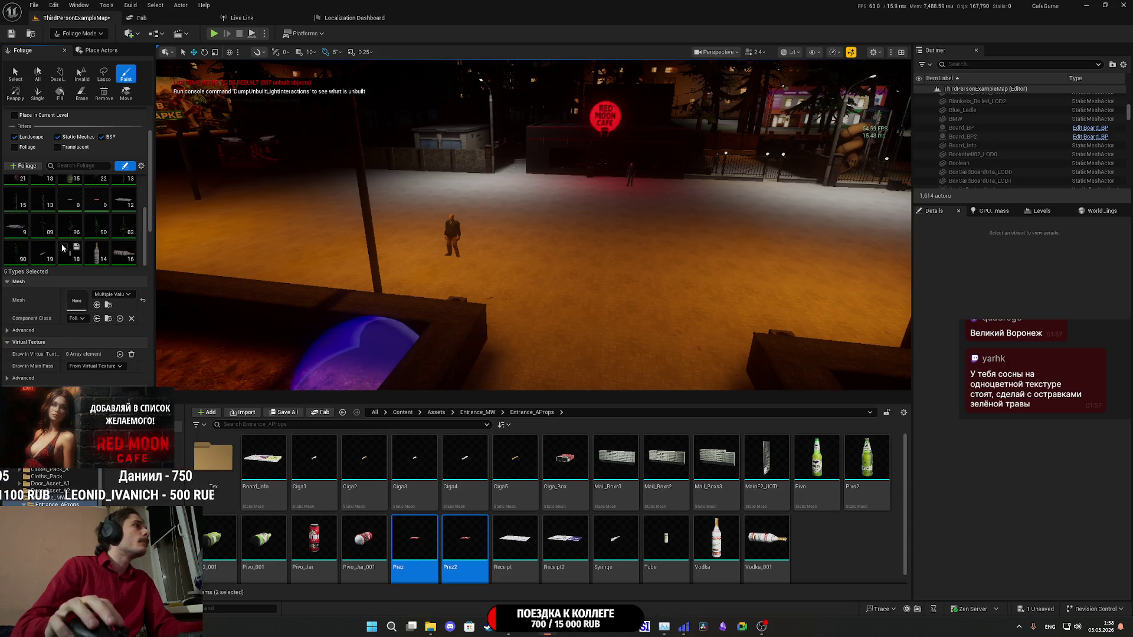
scroll(91, 247, up, 1)
click(96, 215)
ctrl+click(70, 220)
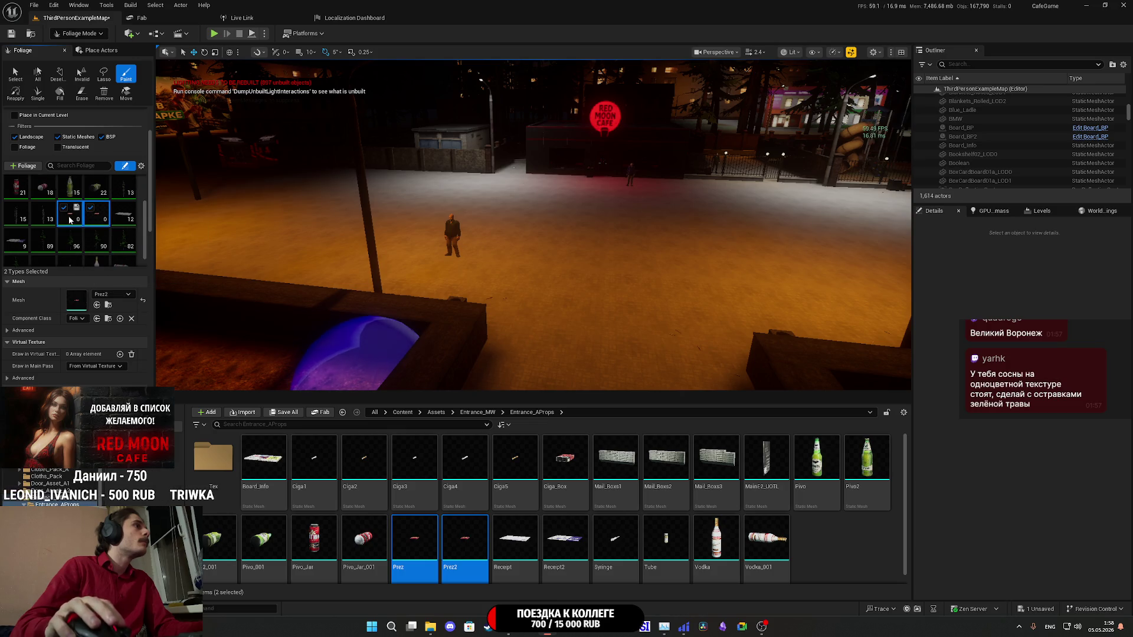
- Give the Prez foliage types scale 2.0–3.0 and Movable mobility
scroll(57, 344, down, 5)
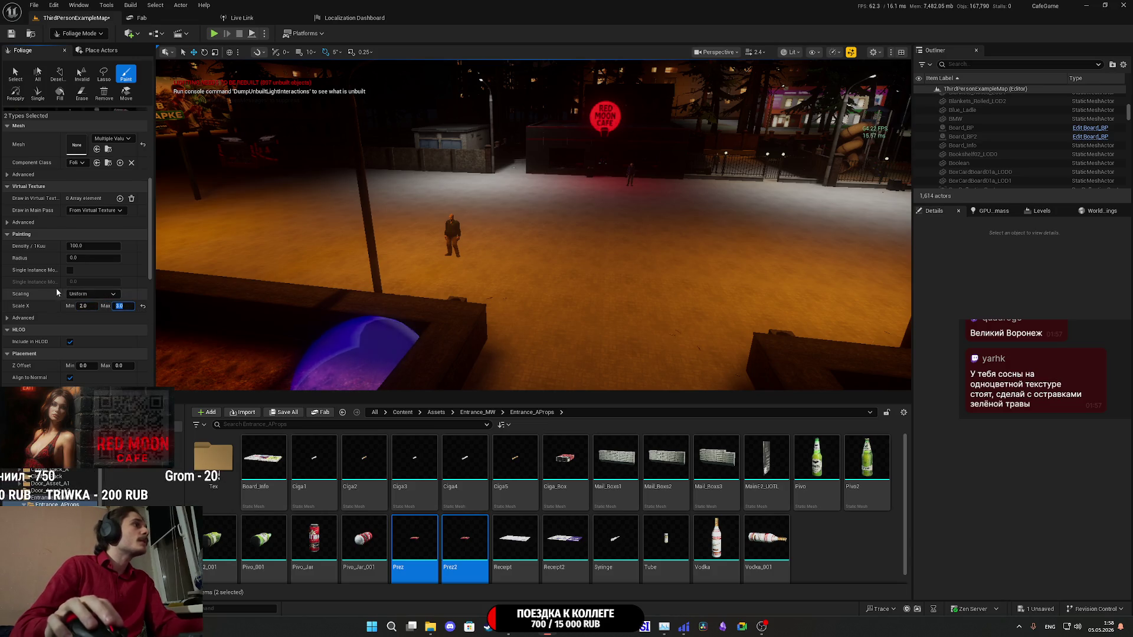
scroll(52, 287, up, 5)
scroll(74, 270, down, 5)
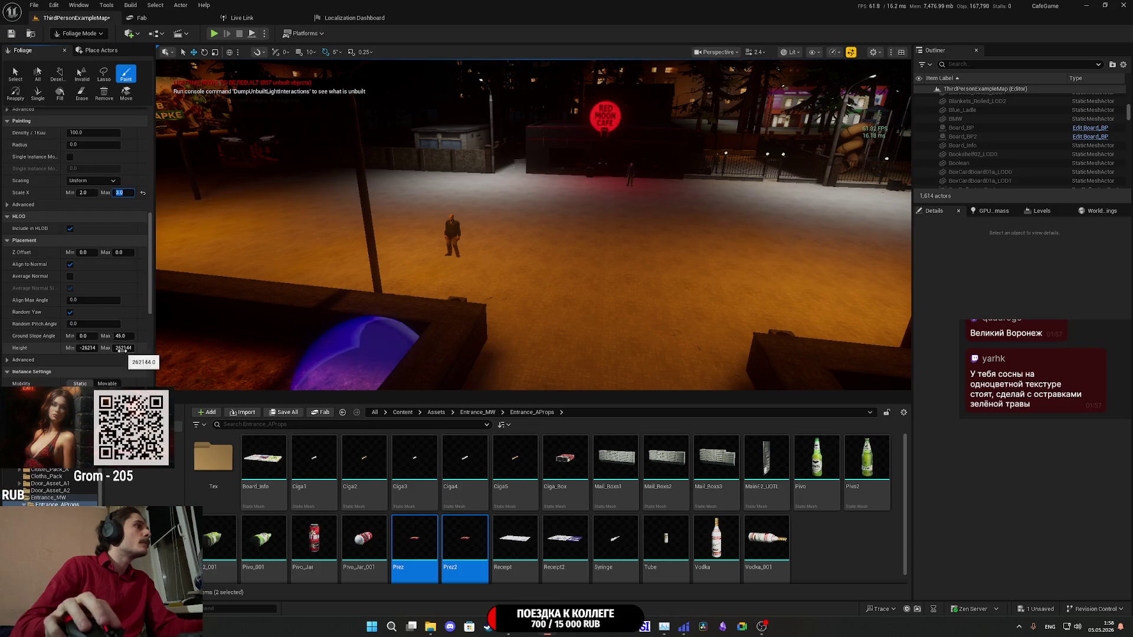
scroll(106, 348, down, 2)
click(107, 341)
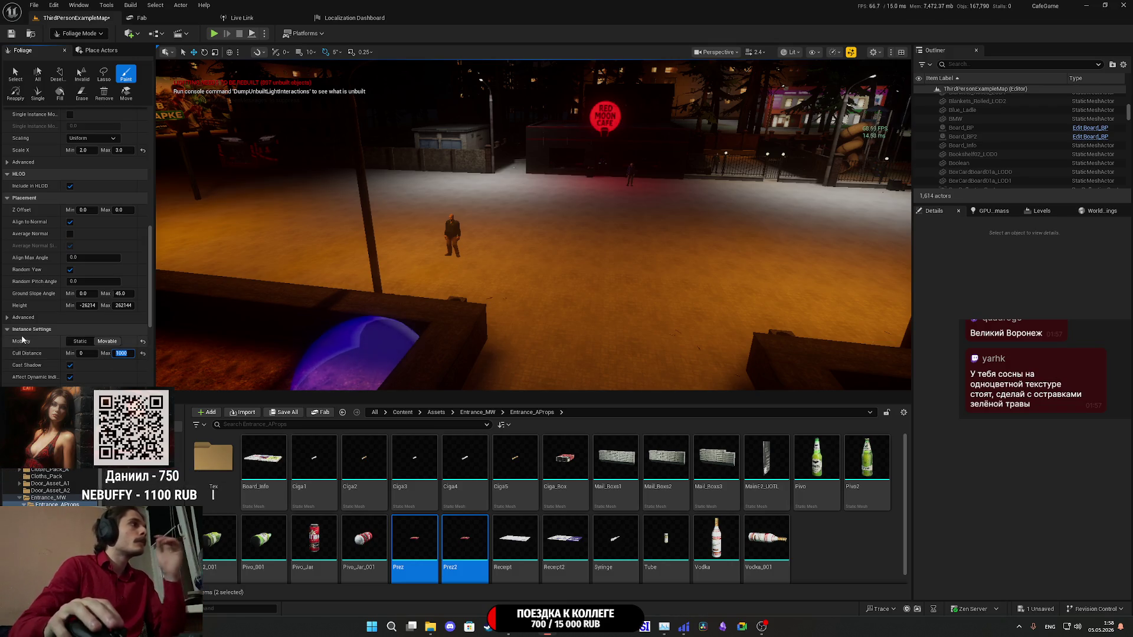
- Paint the first Prez litter instances onto the tiled floor among the bottles
scroll(130, 342, down, 3)
scroll(26, 342, up, 15)
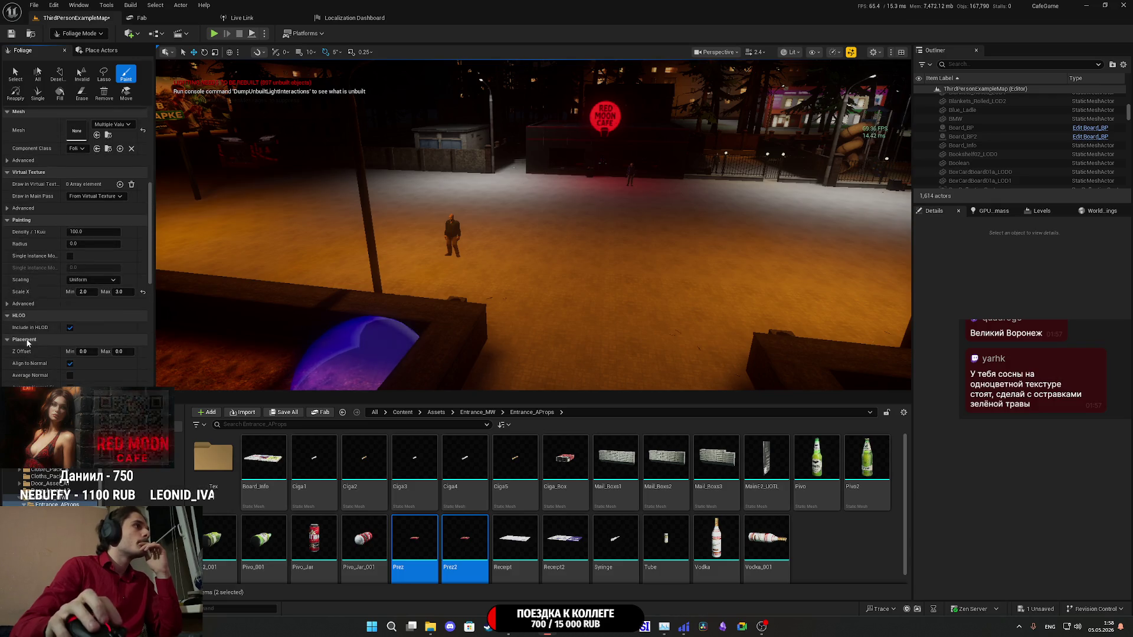
scroll(27, 343, up, 3)
mouse_move(531, 248)
mouse_down()
mouse_move(507, 195)
mouse_move(507, 101)
mouse_move(472, 103)
mouse_move(568, 308)
mouse_move(584, 310)
mouse_move(573, 336)
mouse_move(608, 354)
mouse_move(549, 289)
mouse_move(507, 265)
mouse_up()
scroll(507, 224, down, 2)
click(568, 307)
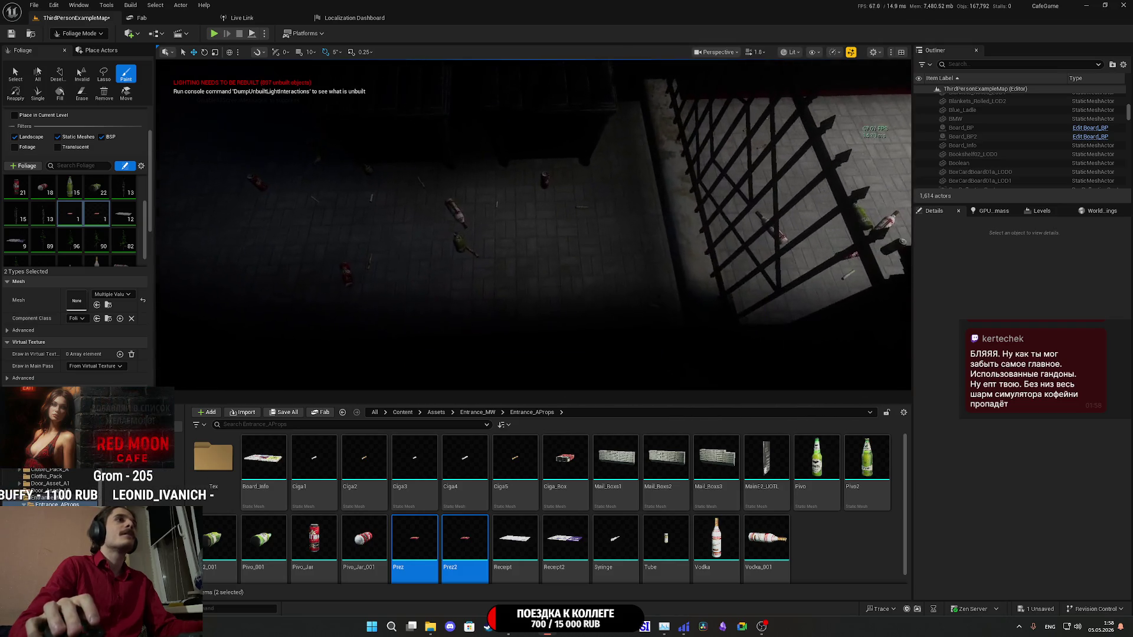
- Fly to a floor with bottles and paint more batches of Prez litter there
drag(563, 261, 598, 254)
drag(495, 284, 495, 283)
click(495, 283)
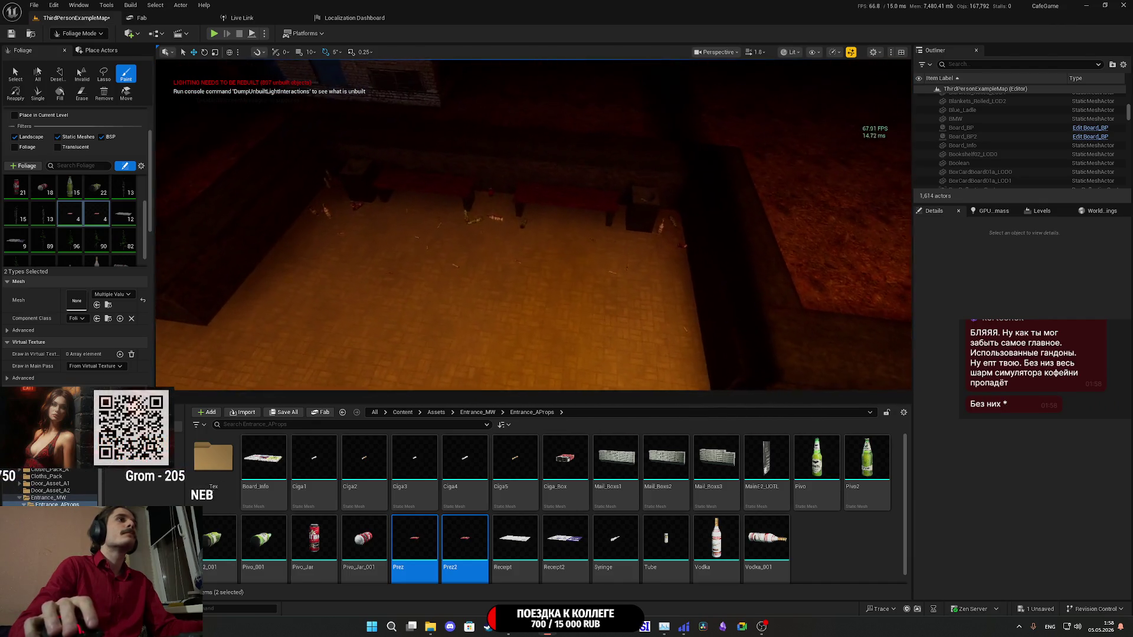
drag(633, 253, 556, 235)
drag(496, 283, 496, 284)
drag(608, 272, 622, 281)
- Reduce the foliage brush size to 75
scroll(71, 219, up, 2)
scroll(128, 308, up, 4)
text(75)
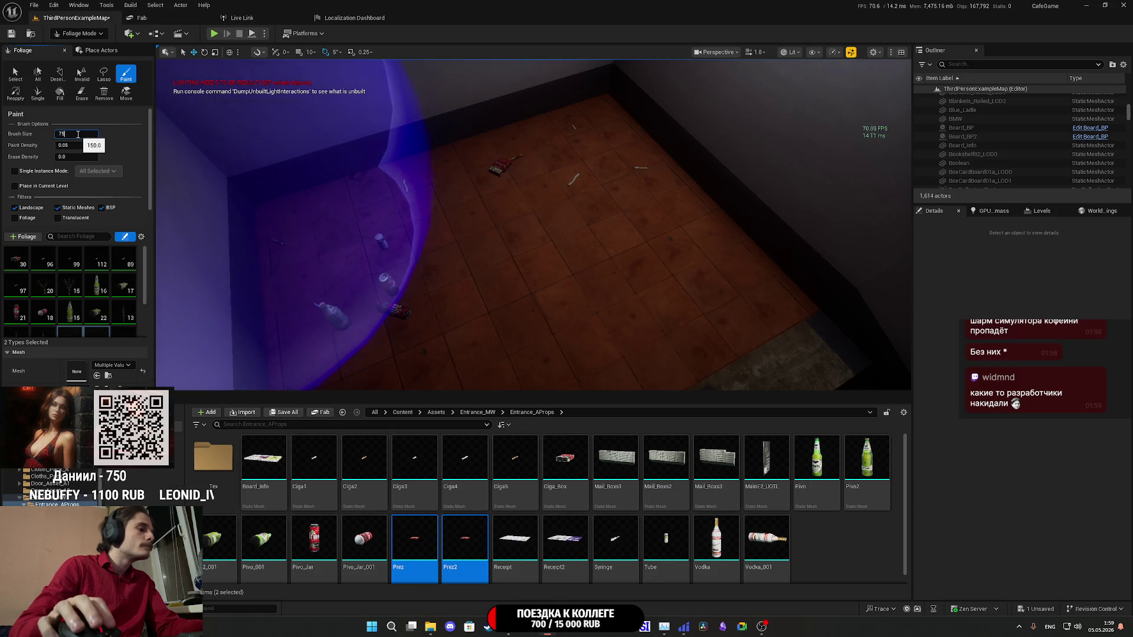
key(Return)
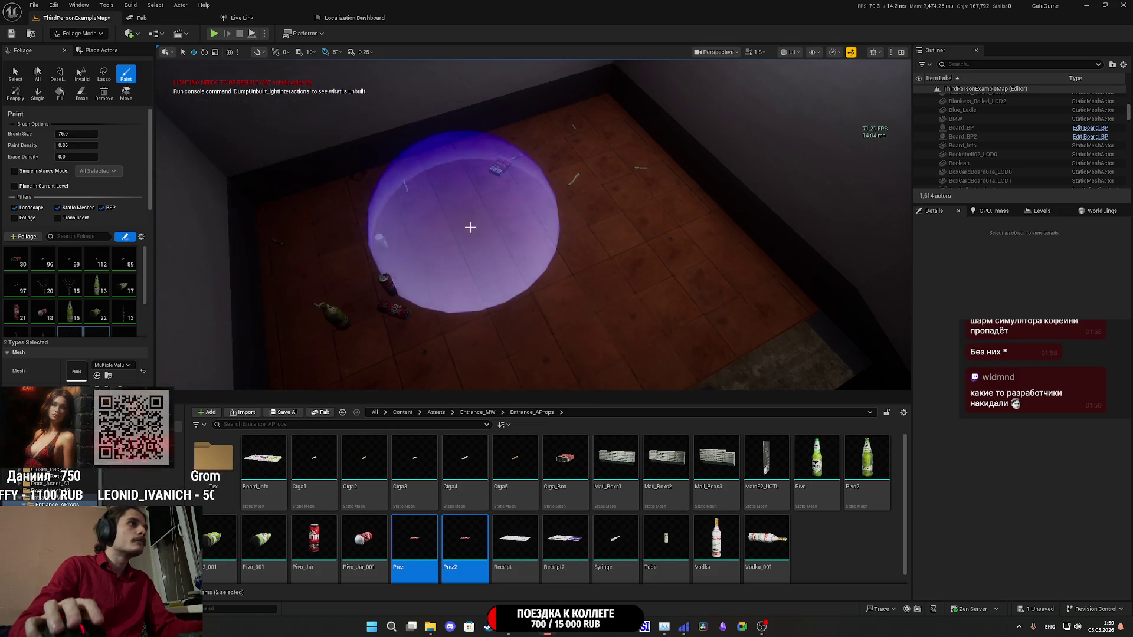
- Fly around the building painting Prez litter onto further floors and stair landings
drag(467, 227, 468, 227)
scroll(493, 245, up, 5)
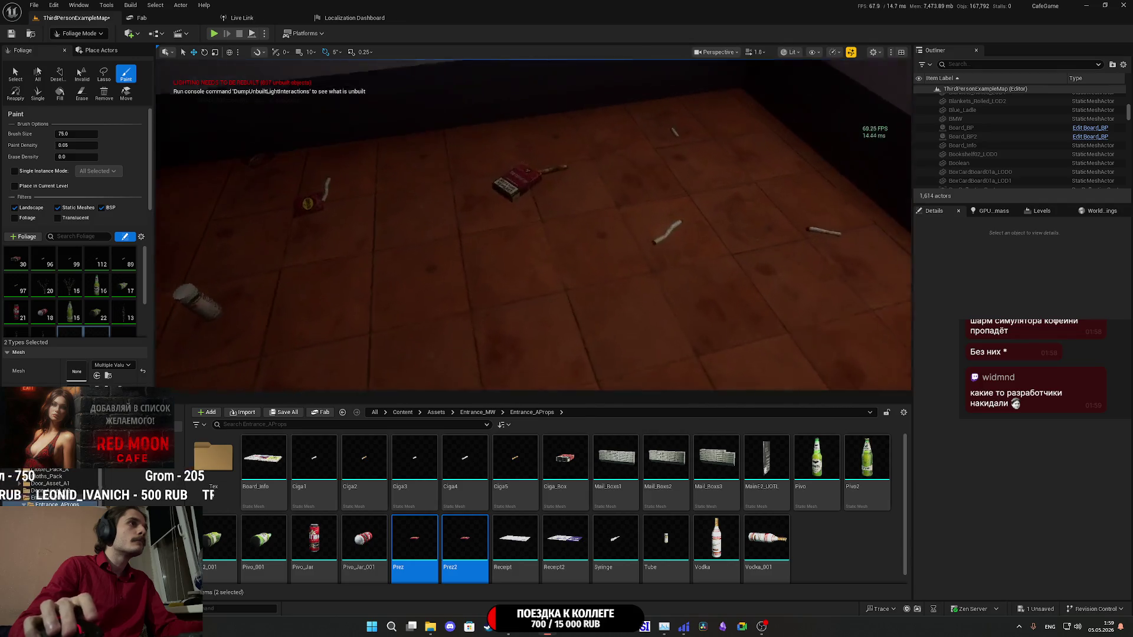
scroll(493, 245, down, 5)
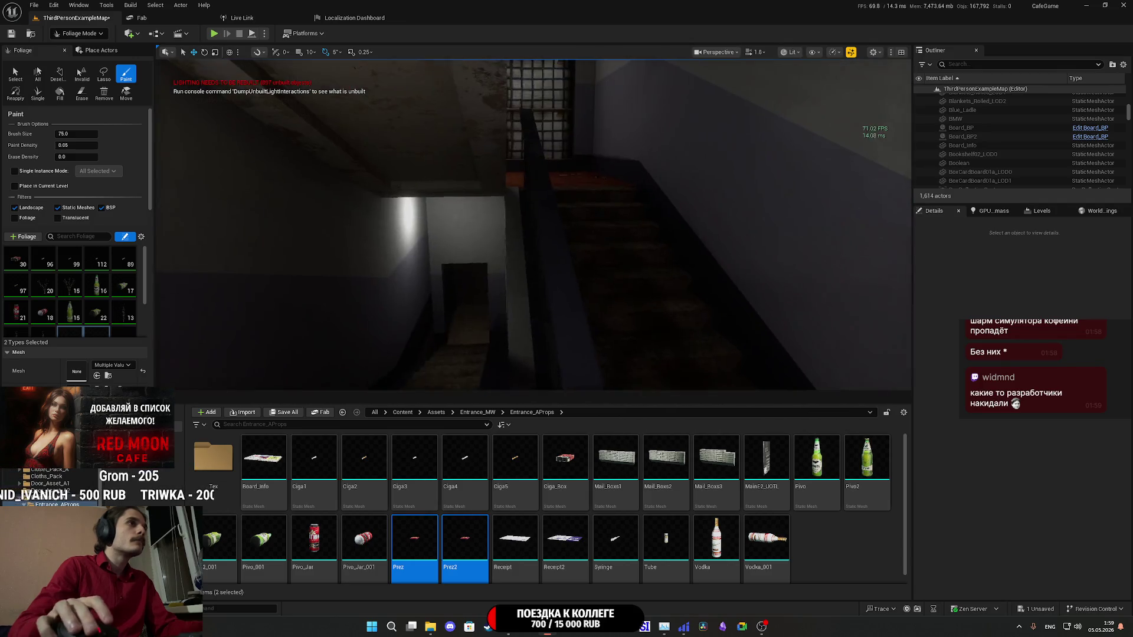
scroll(555, 266, down, 5)
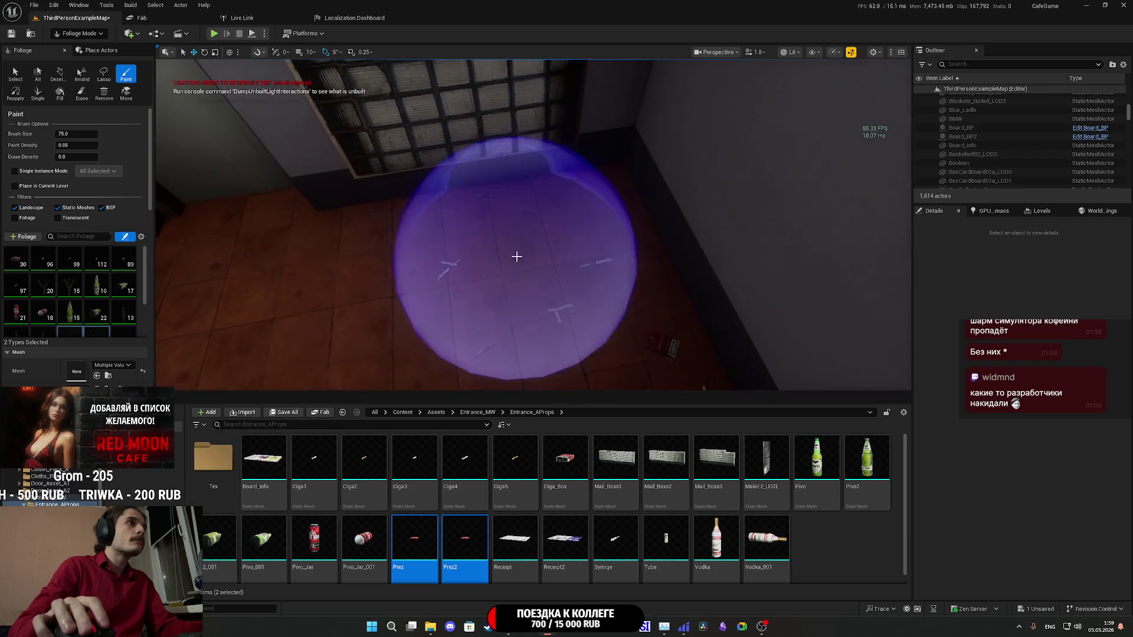
scroll(554, 265, down, 5)
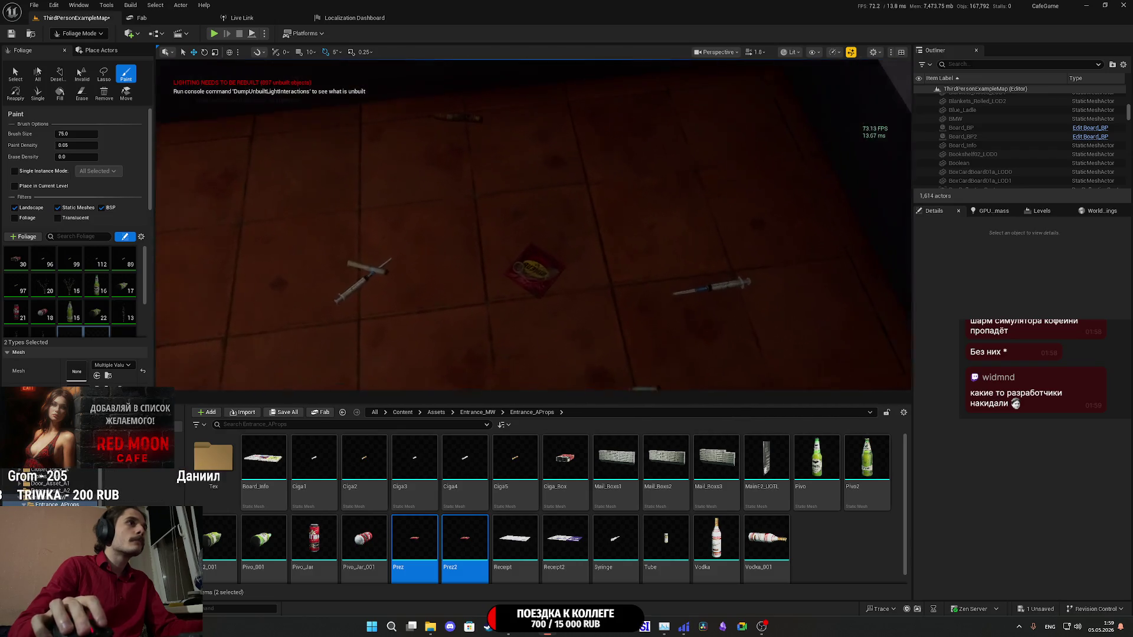
scroll(534, 224, down, 5)
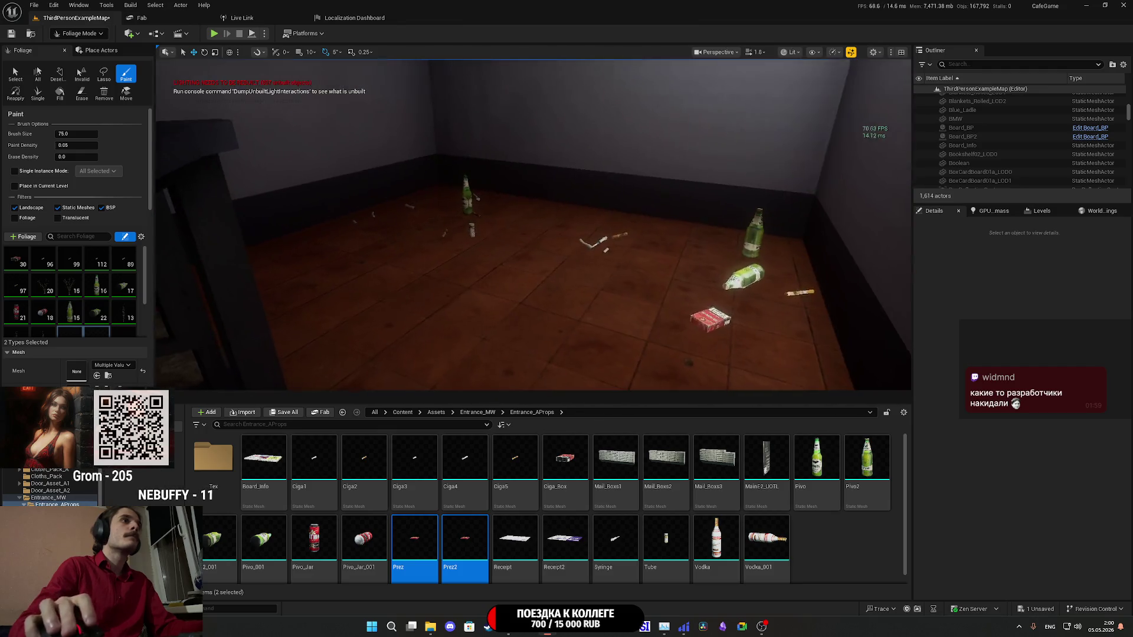
scroll(533, 224, up, 3)
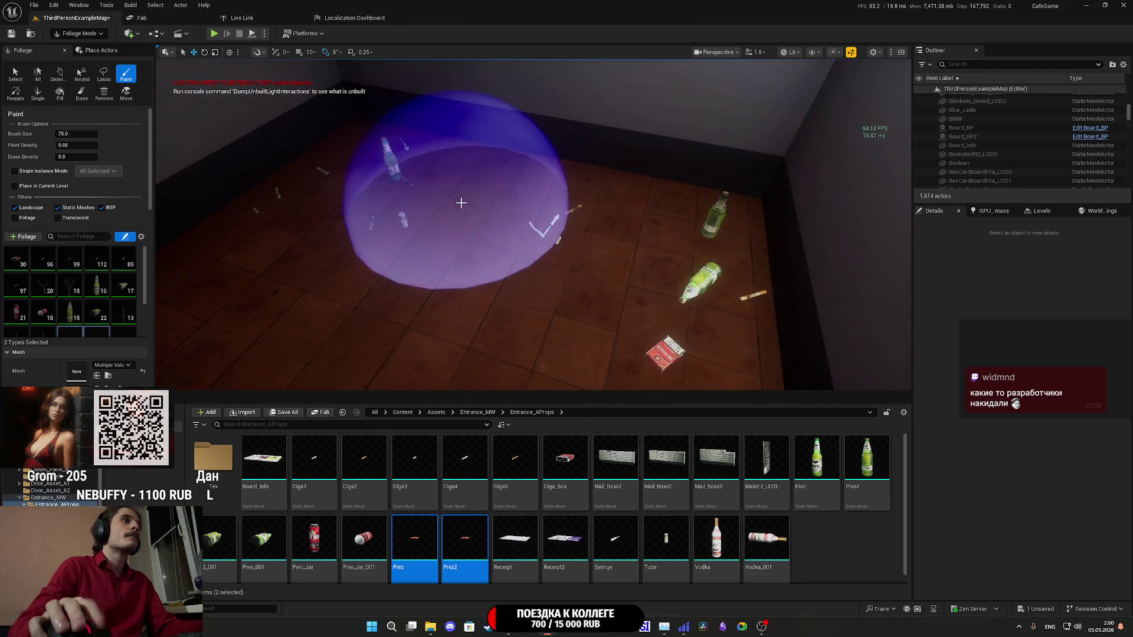
scroll(466, 200, down, 5)
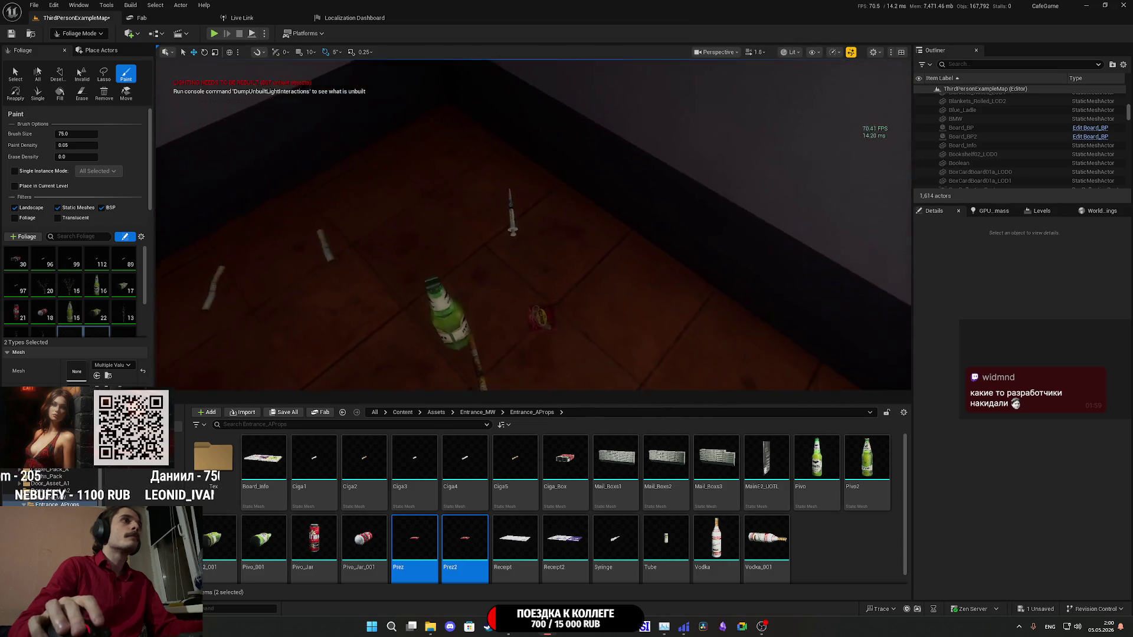
scroll(533, 224, down, 5)
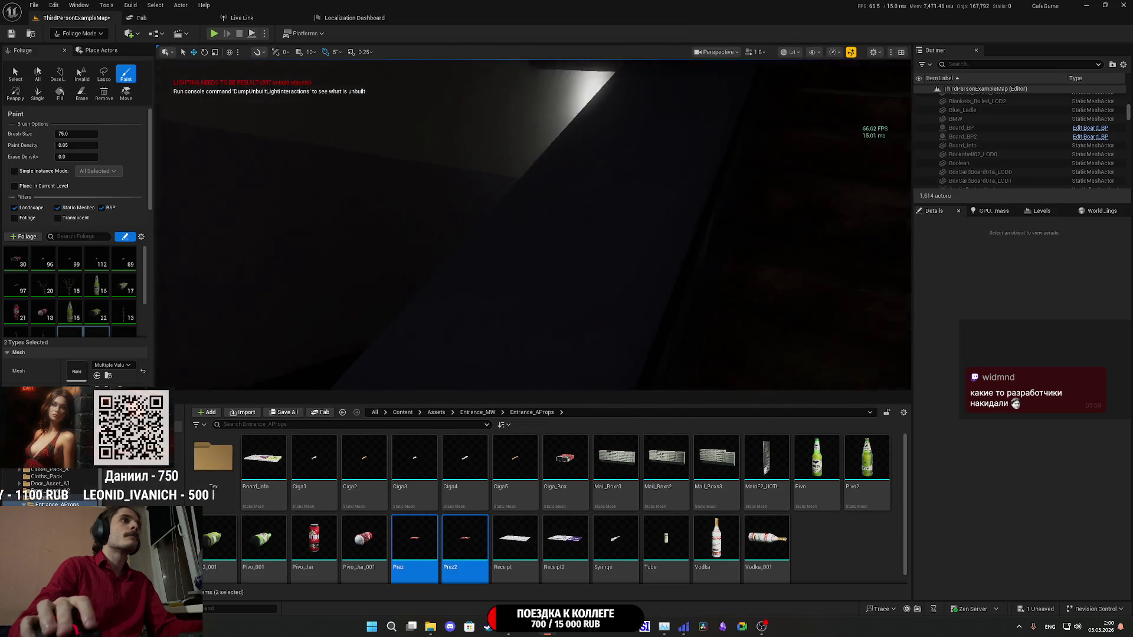
scroll(534, 224, down, 5)
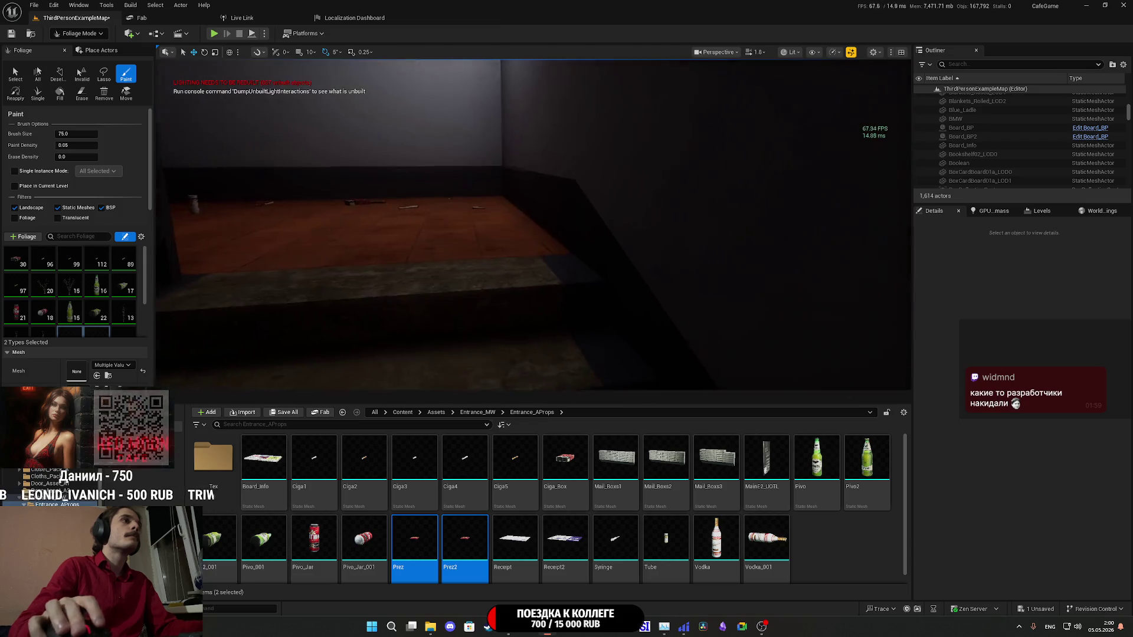
scroll(534, 224, down, 5)
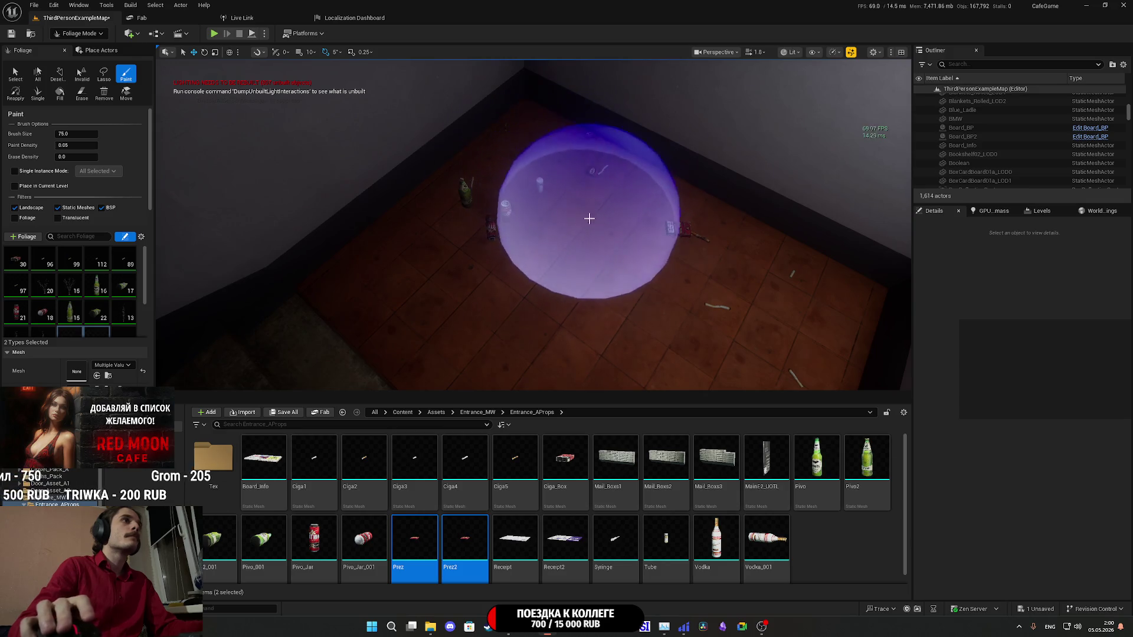
scroll(708, 285, up, 5)
scroll(318, 220, up, 5)
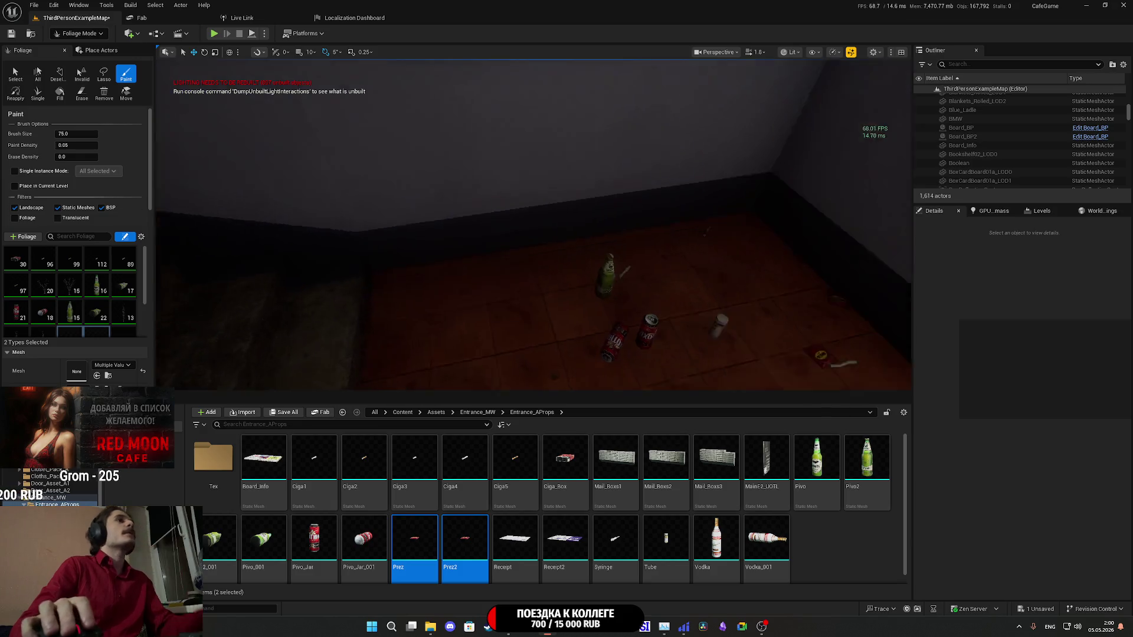
scroll(596, 250, down, 5)
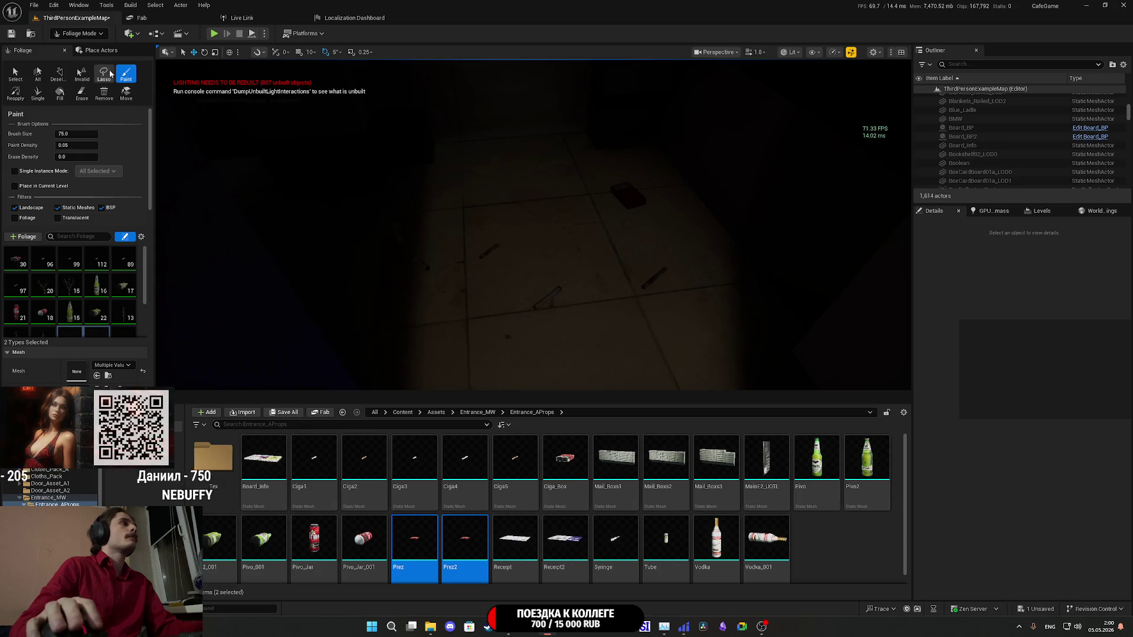
- Switch back to Selection mode and save all changes, confirming the map save
click(79, 34)
click(82, 50)
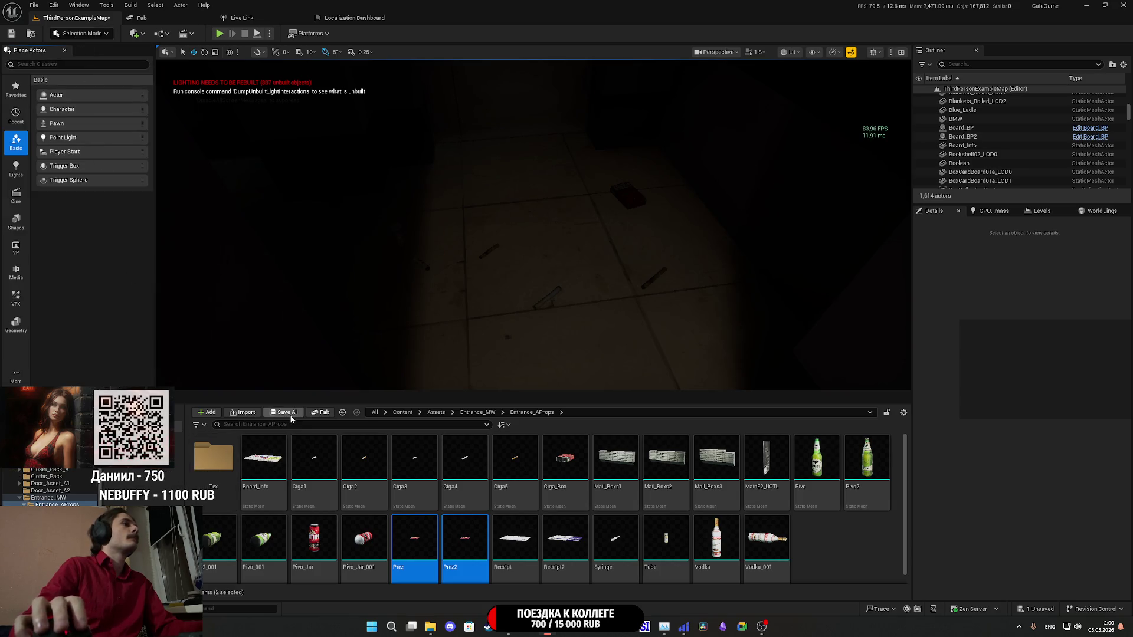
click(285, 412)
click(647, 414)
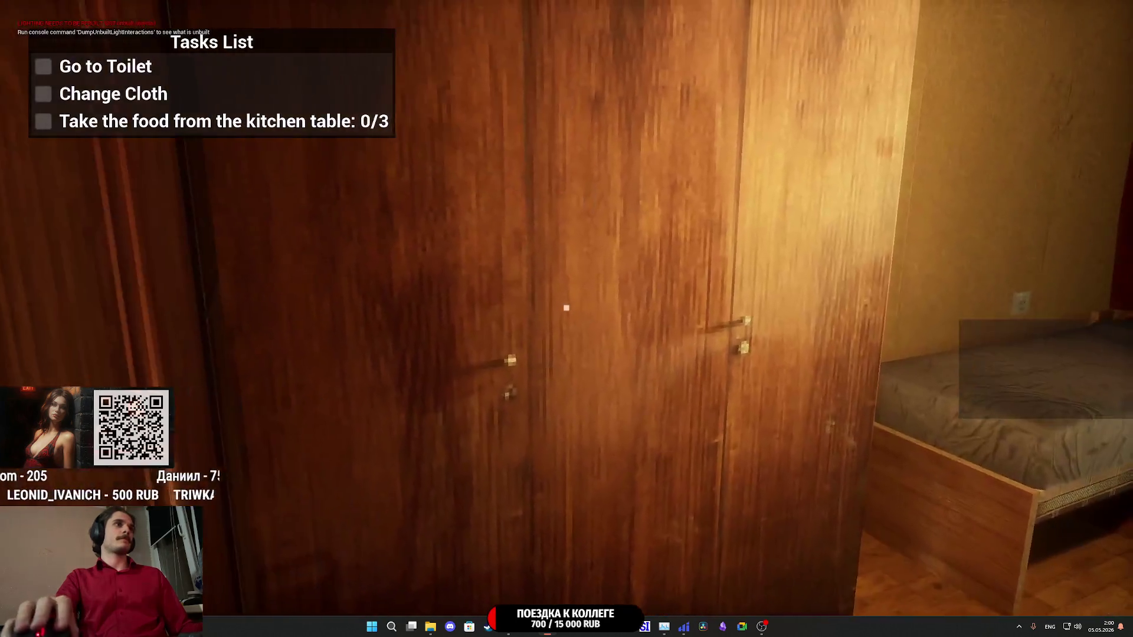
- Change clothes at the wardrobe and open the door into the living room
click(567, 308)
click(567, 307)
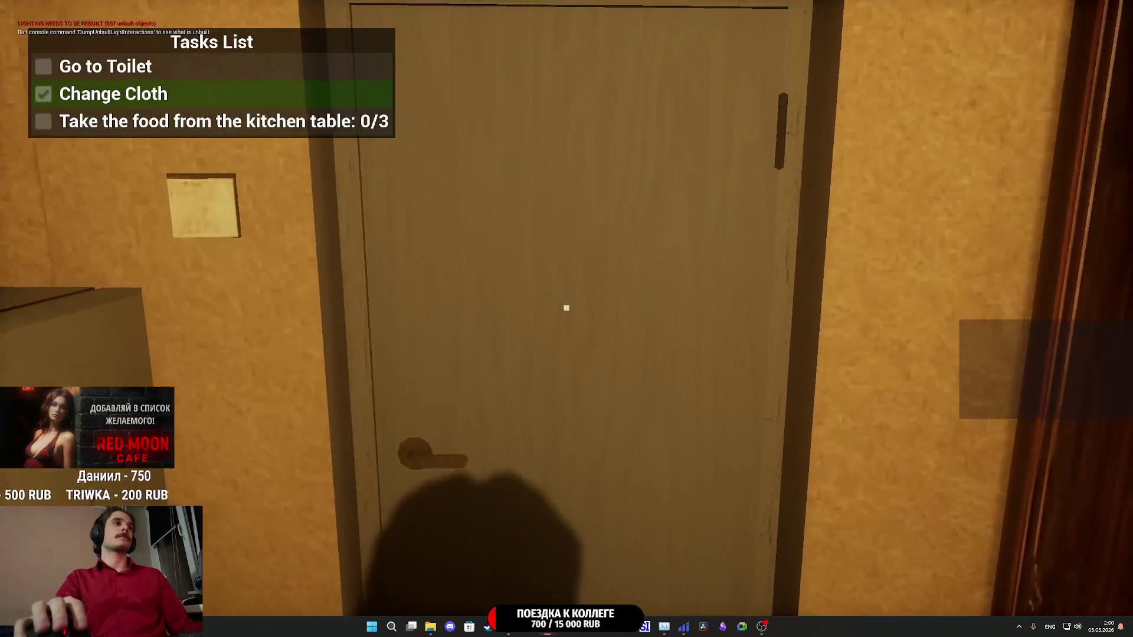
click(566, 308)
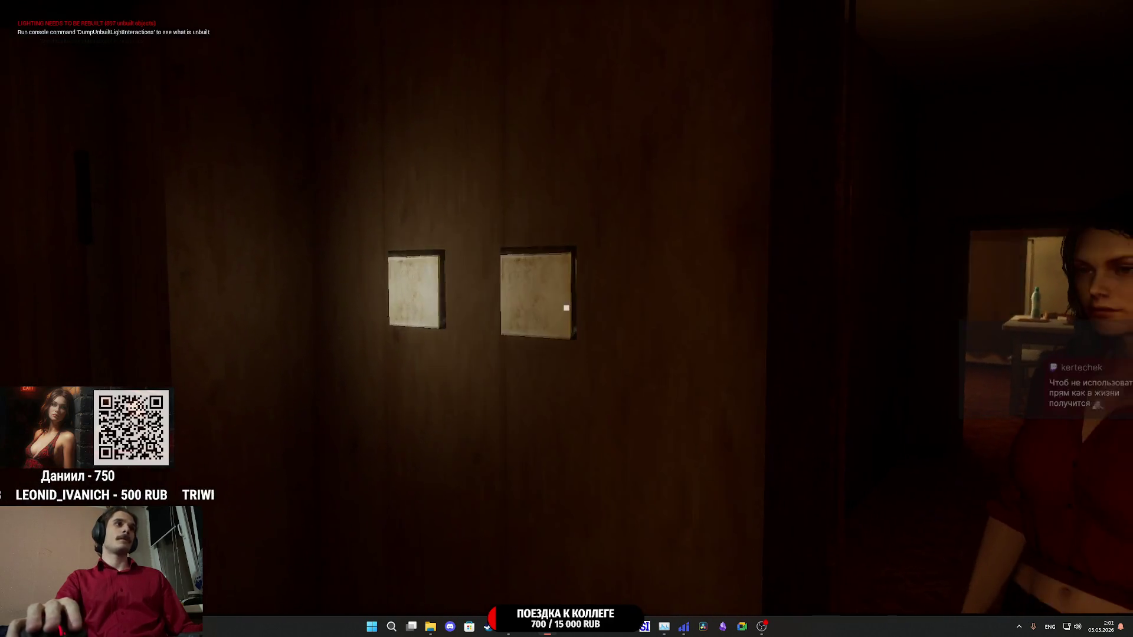
- Check the lit toilet room, close its door, and walk down the hallway to the kitchen
click(565, 307)
key(w)
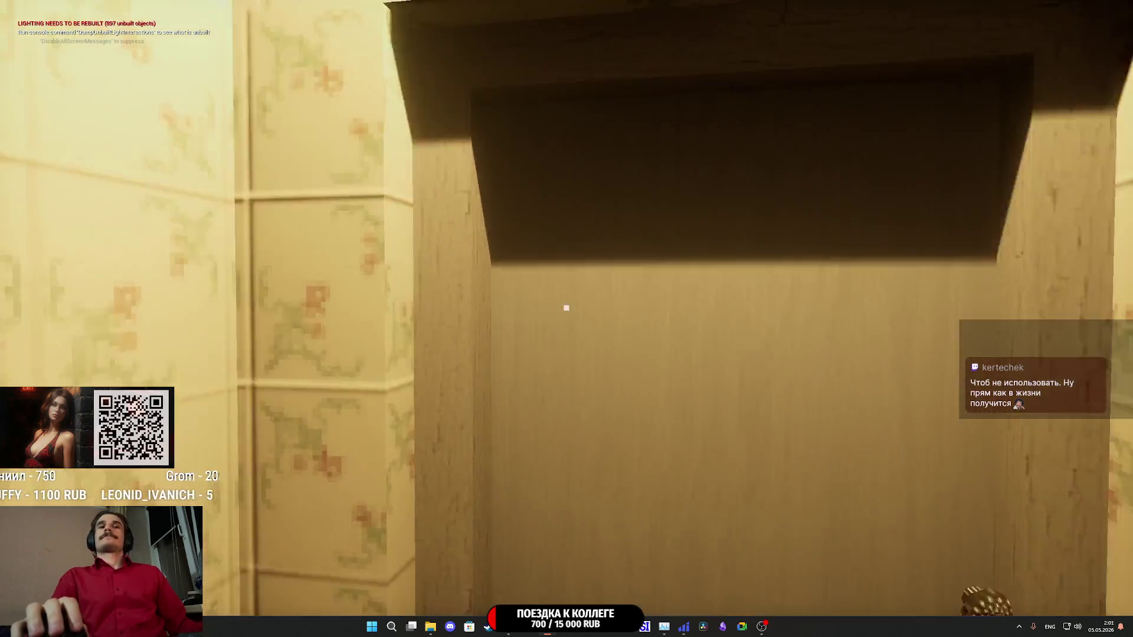
click(565, 307)
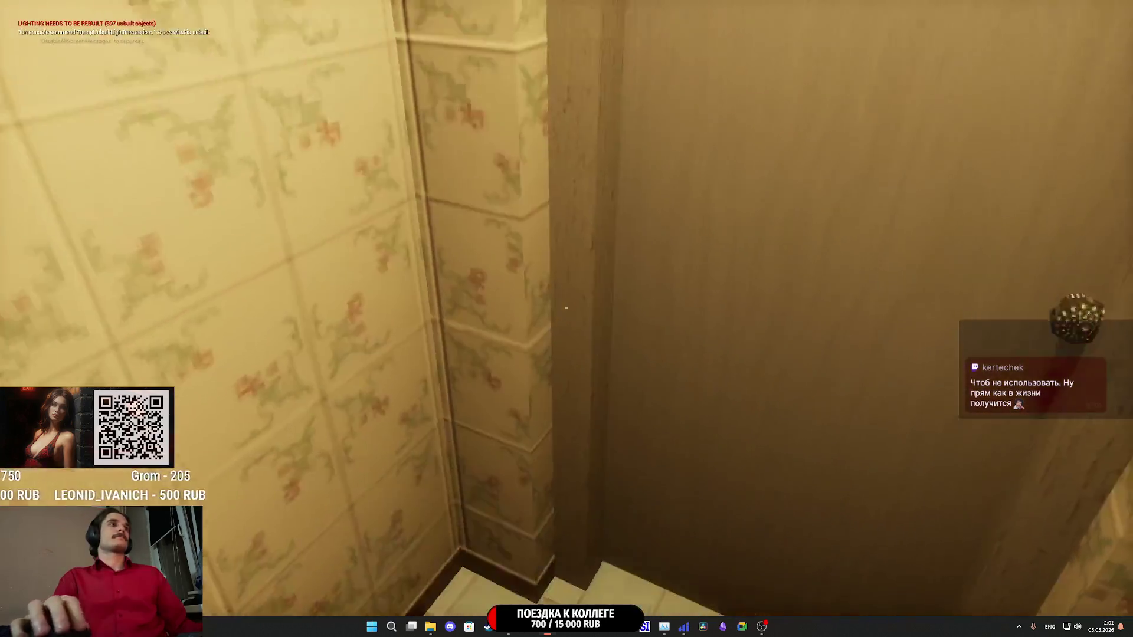
click(566, 308)
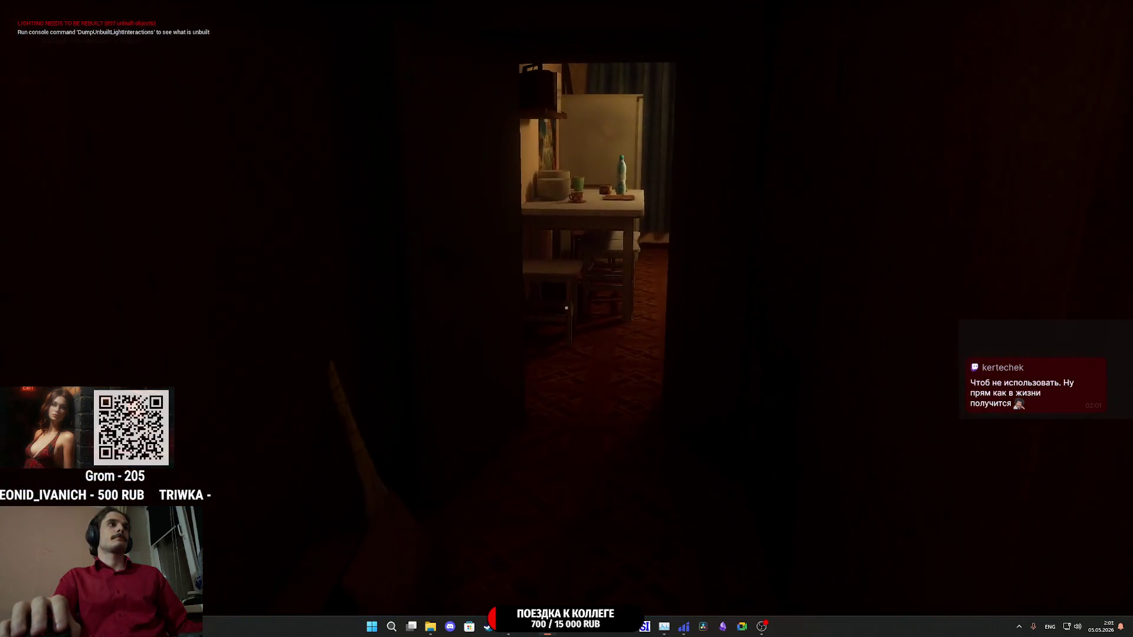
key(w)
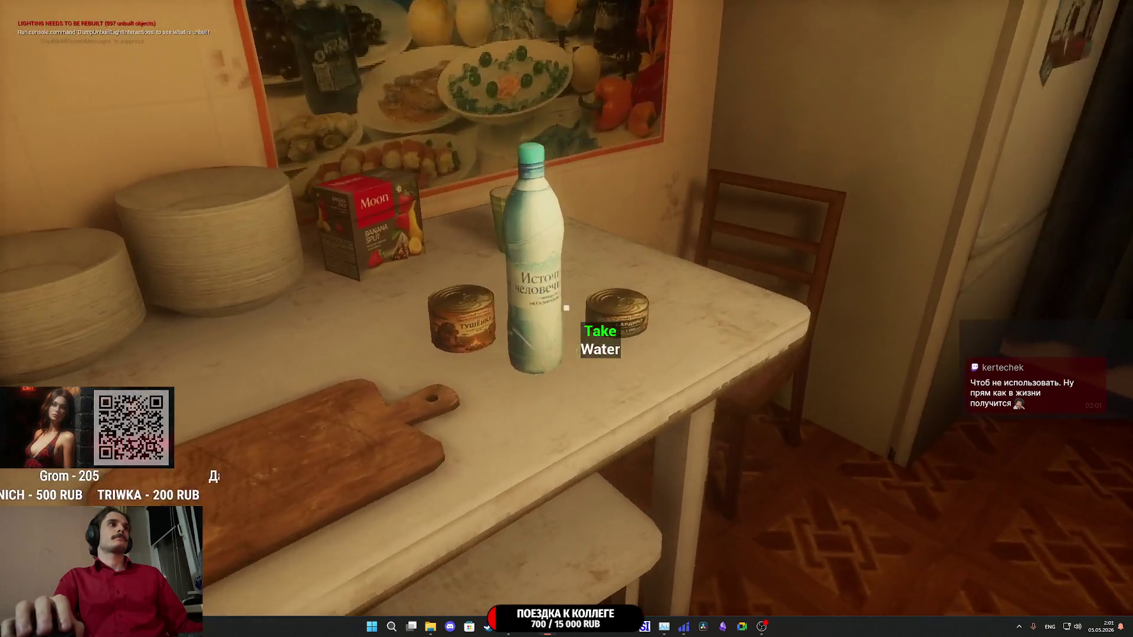
- Pick up the water bottle from the kitchen table and the yellow tray from the corridor floor
click(565, 308)
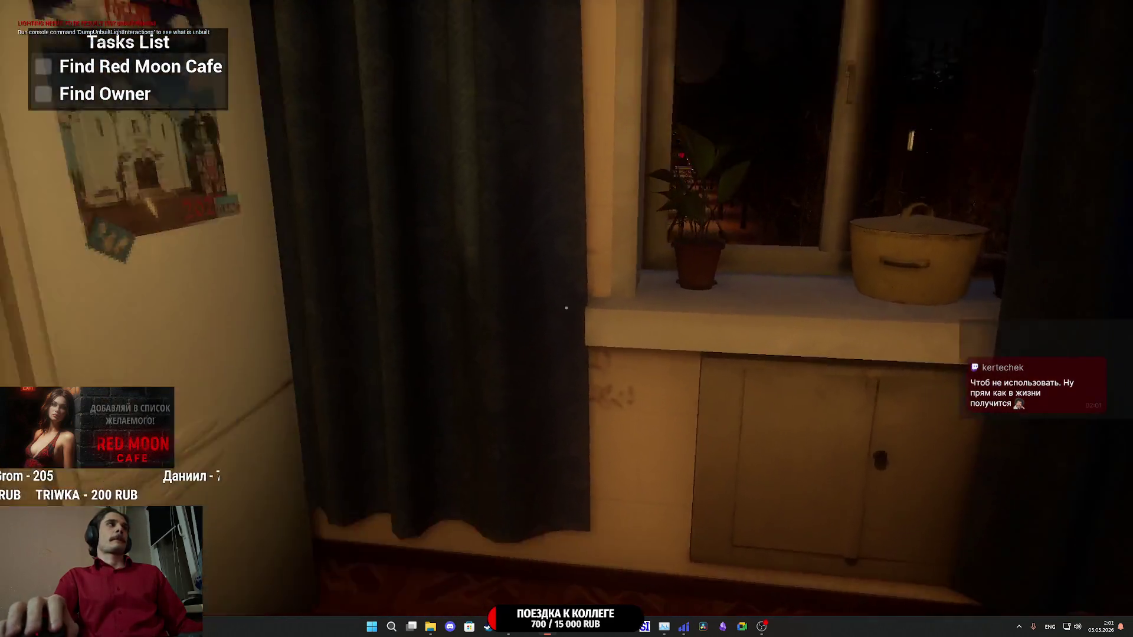
key(w)
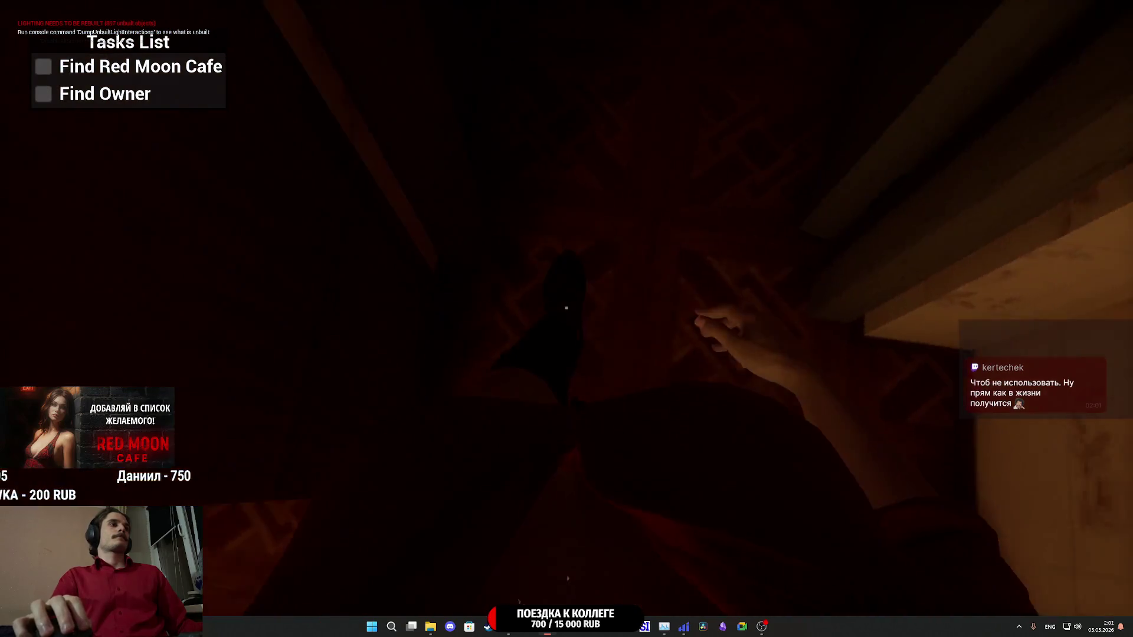
key(w)
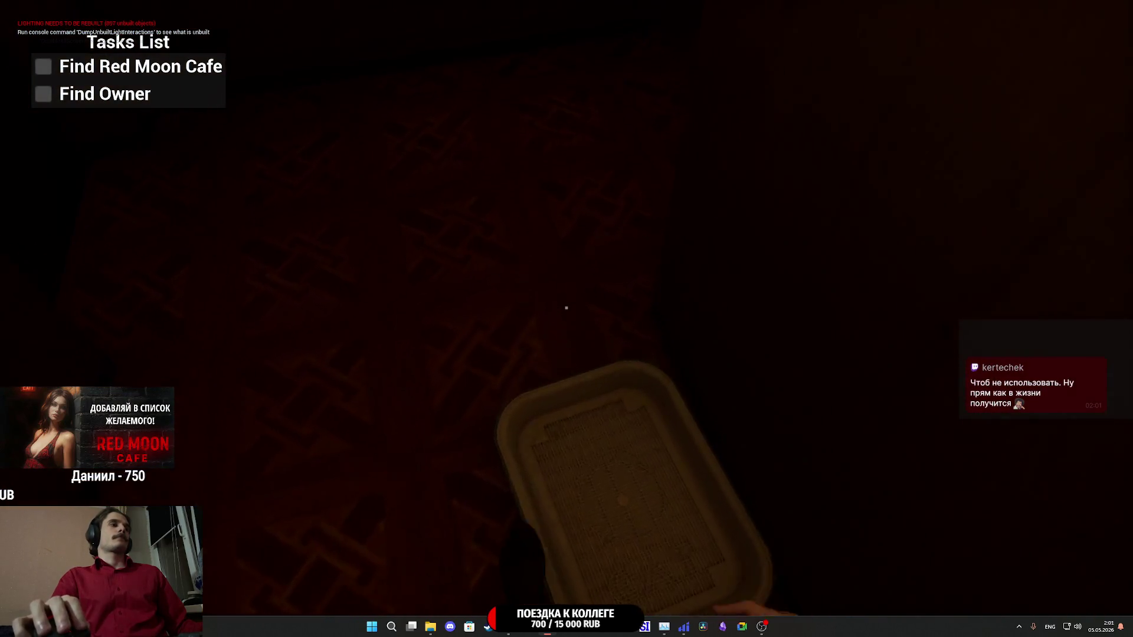
click(566, 308)
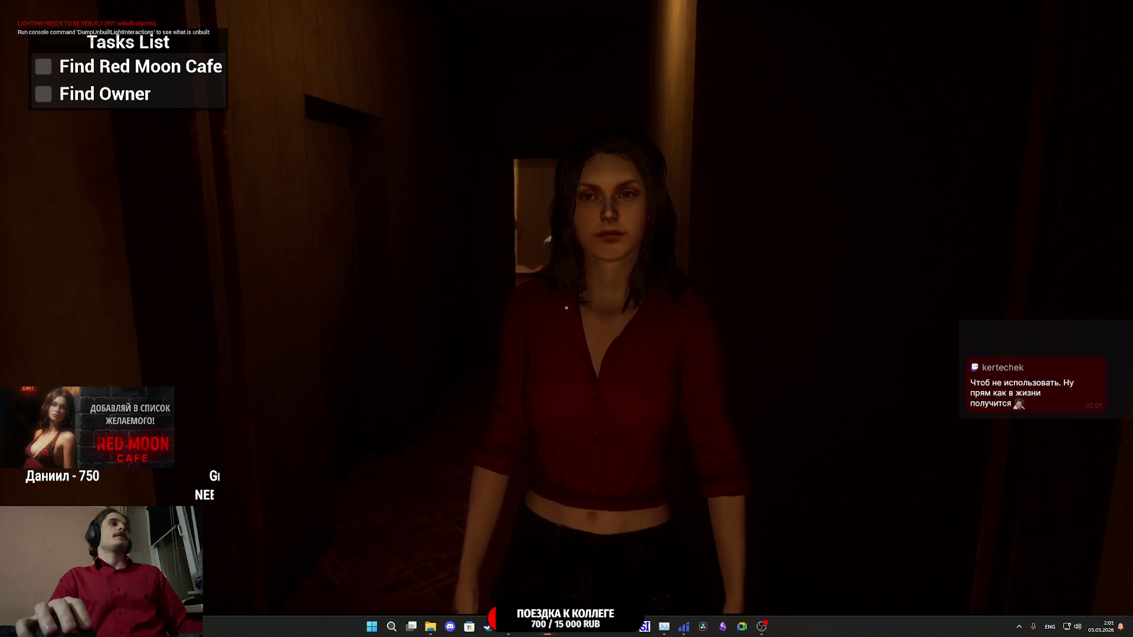
- Use the Tab inventory to equip the food can, water bottle and Canned Meat, then put it away
key(Tab)
click(594, 503)
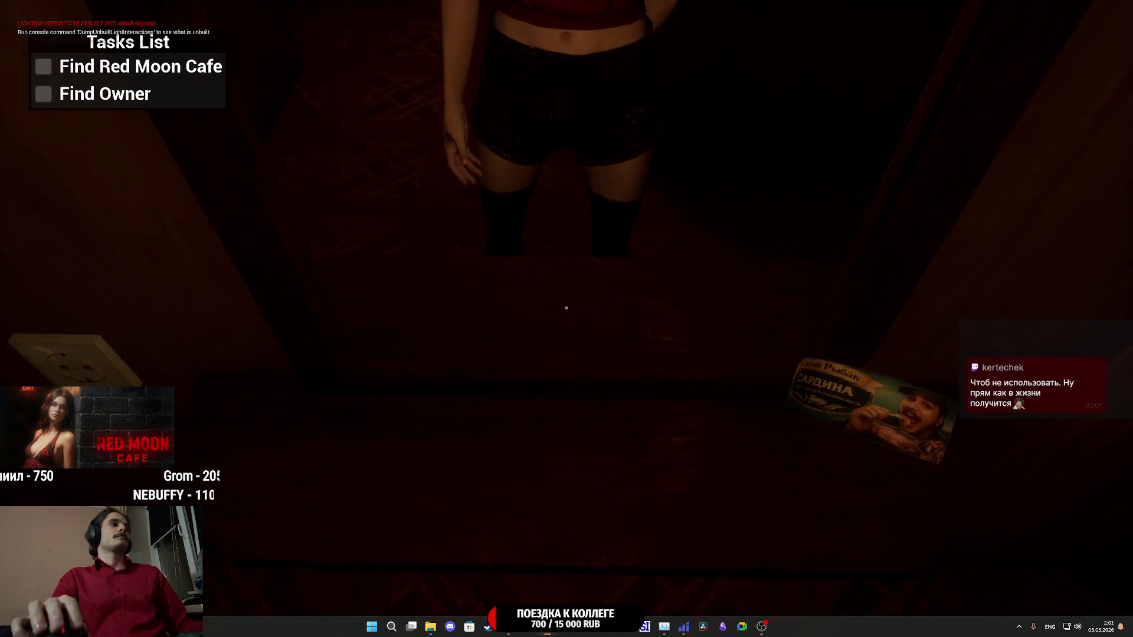
key(Tab)
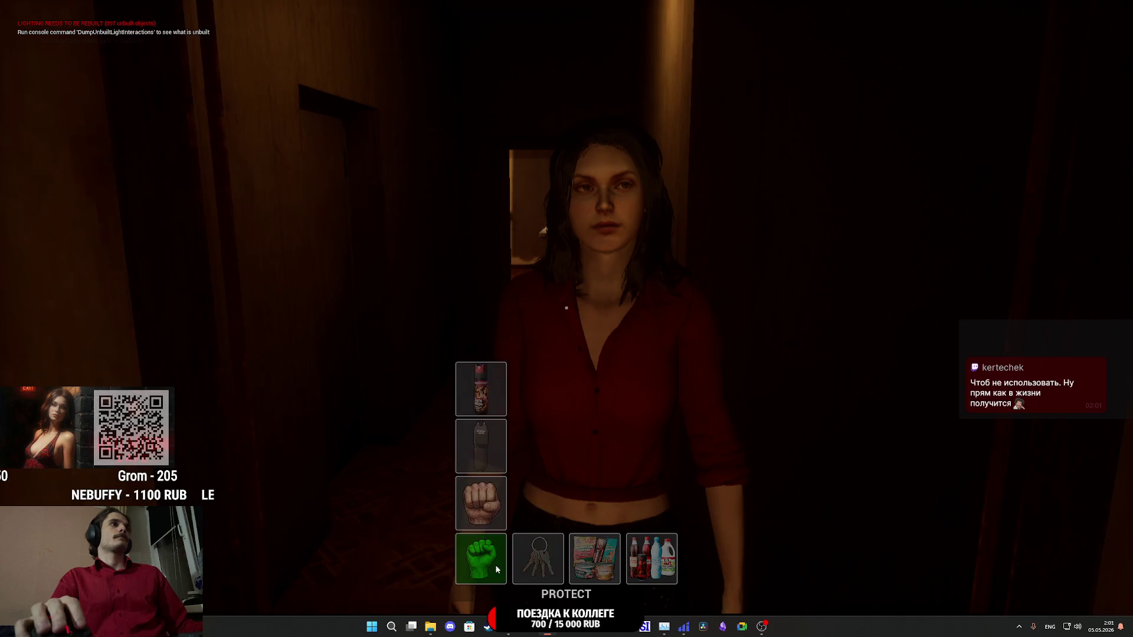
click(651, 502)
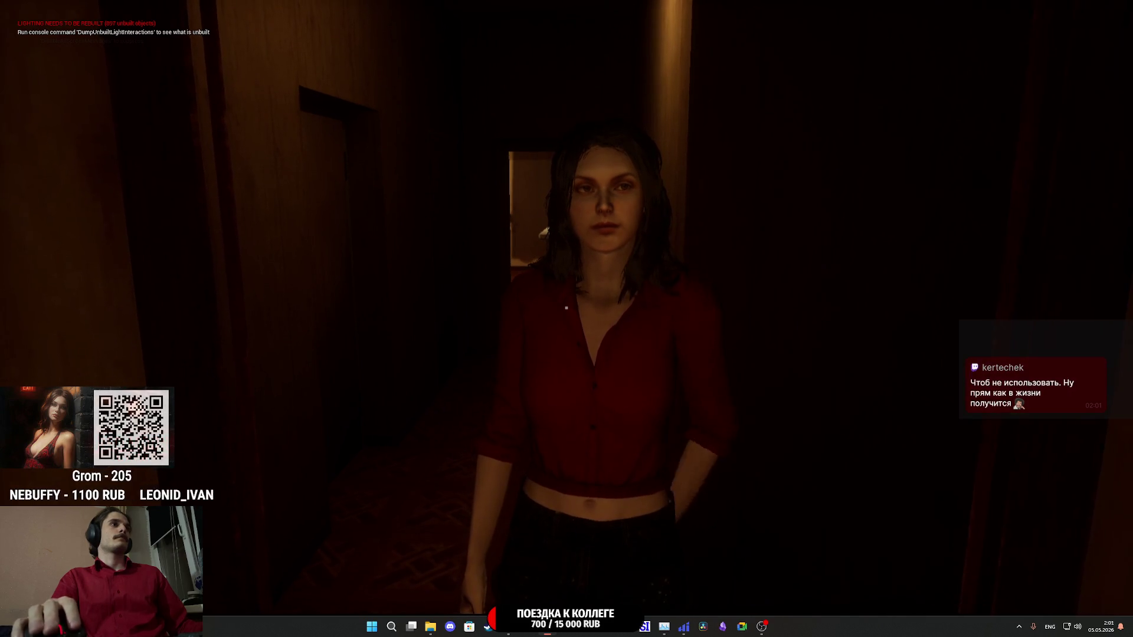
key(Tab)
click(589, 505)
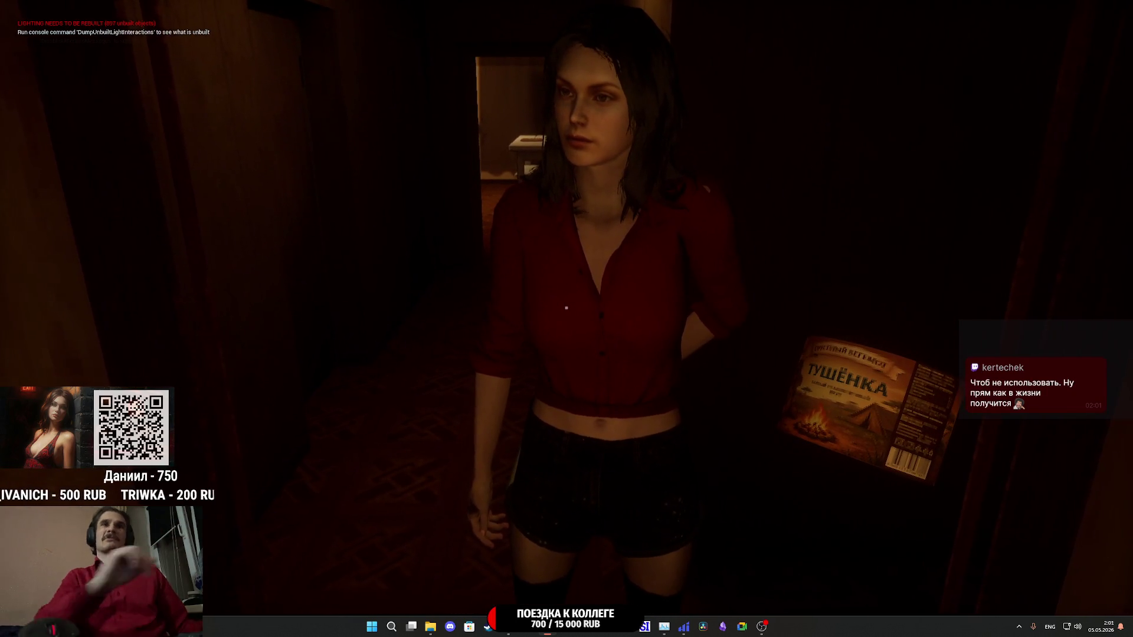
key(Tab)
key(Tab)
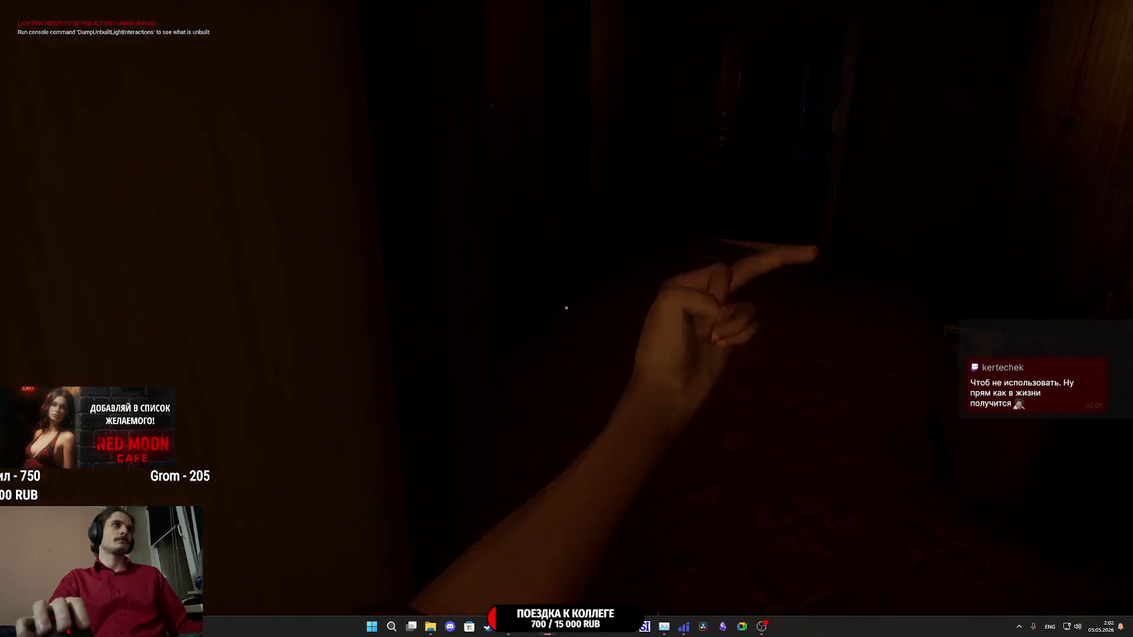
- Walk down the hallway, switch on its light with F, and open the apartment door with E
key(w)
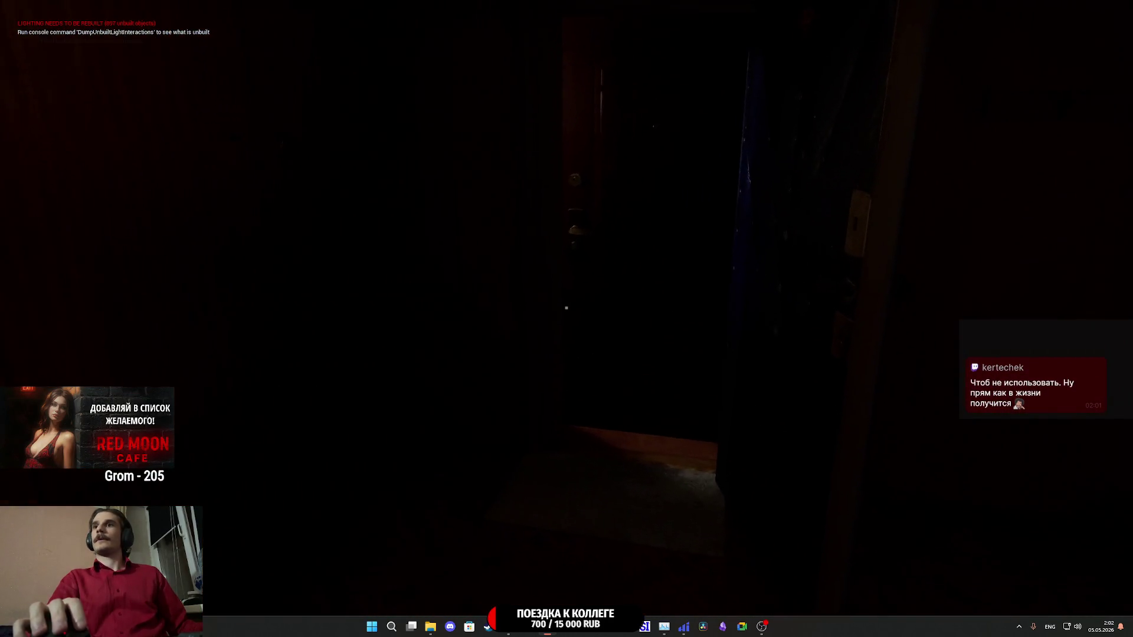
key(w)
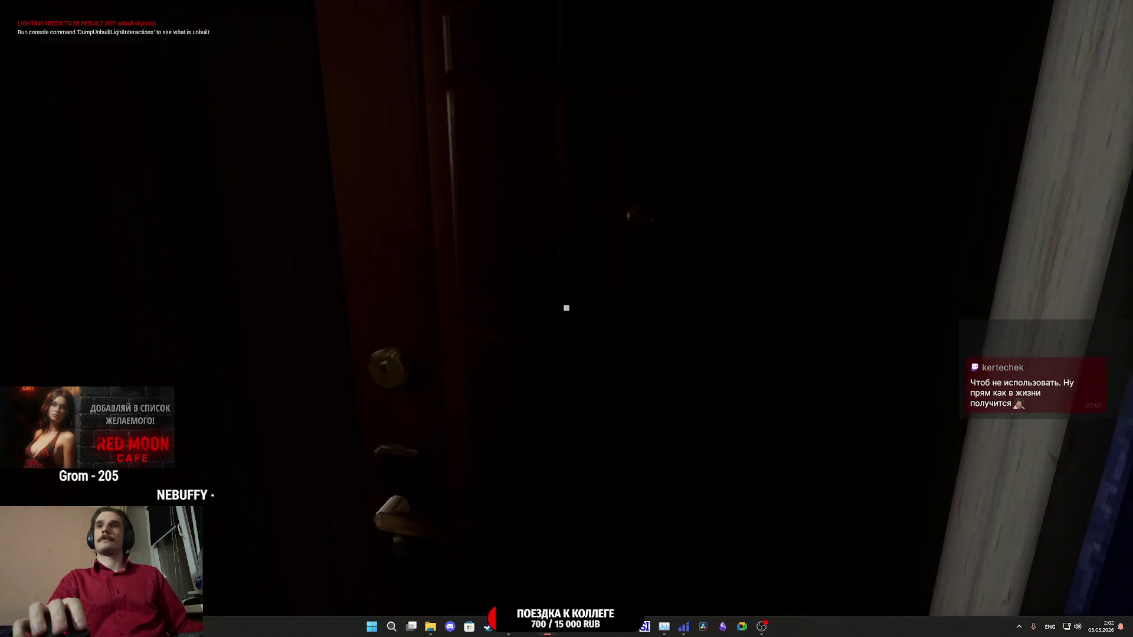
key(f)
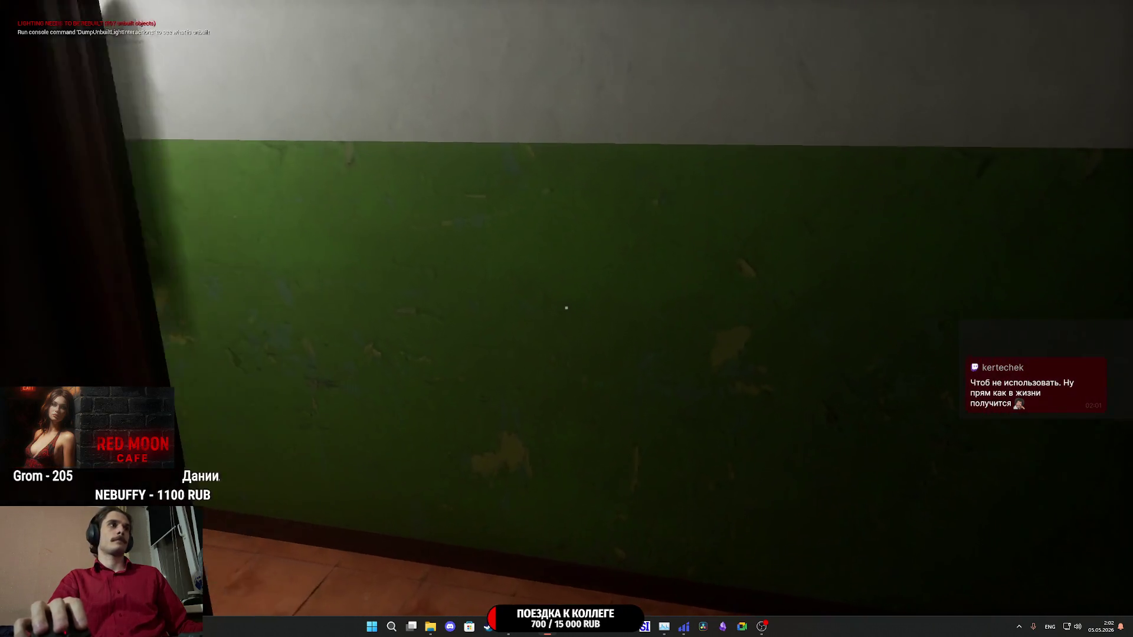
key(w)
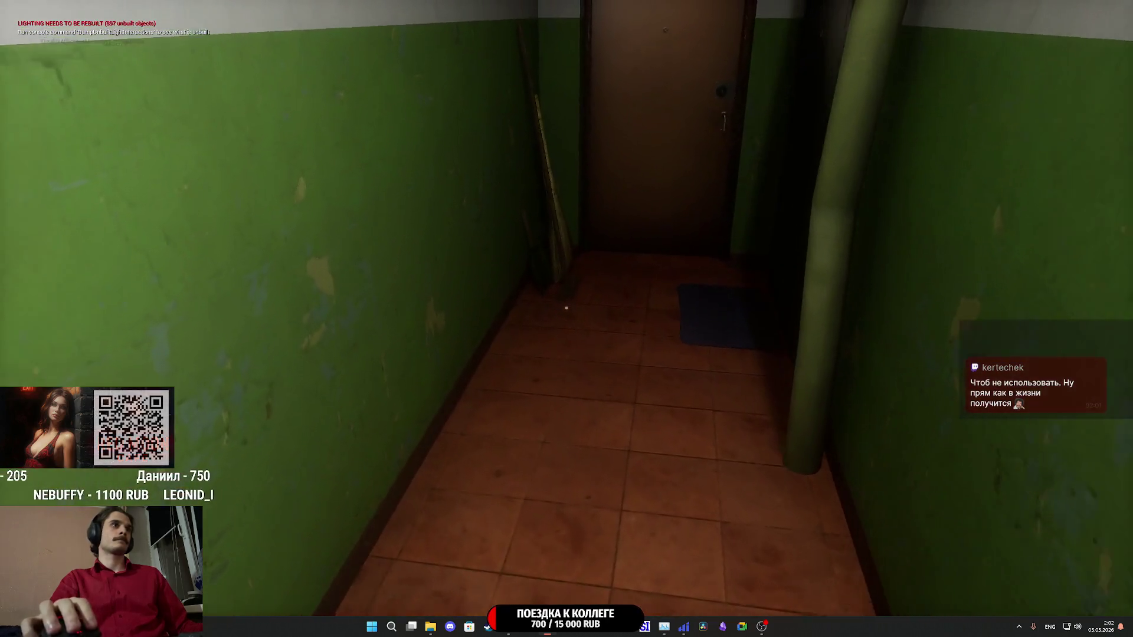
key(w)
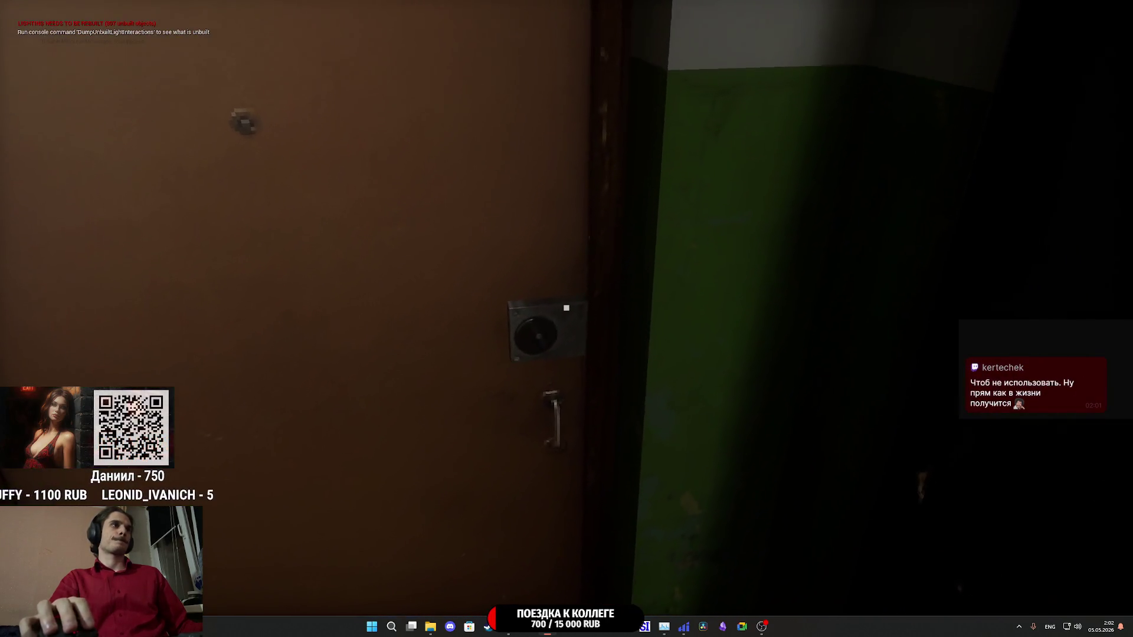
key(e)
- Step into the lobby past the elevators and inspect the packet on the tiled floor
key(w)
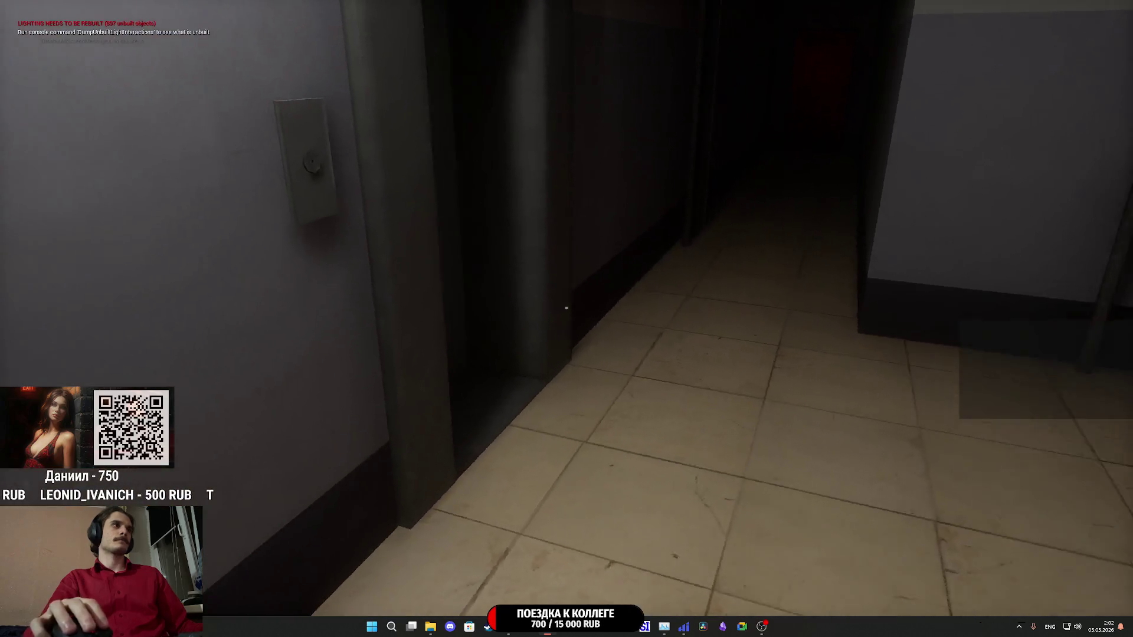
key(w)
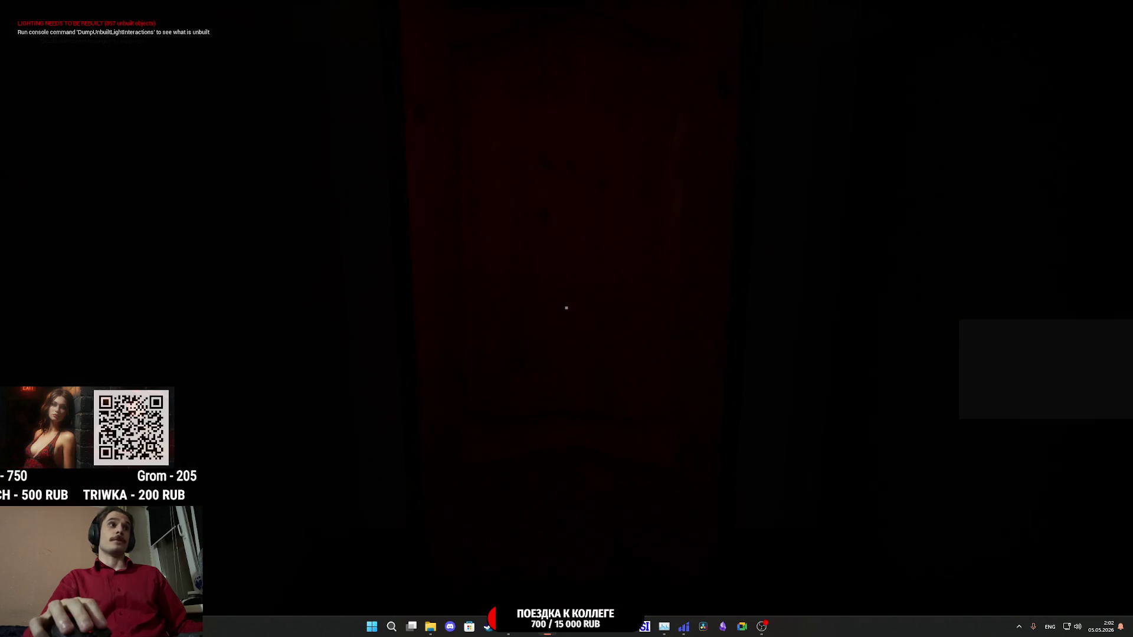
key(s)
key(w)
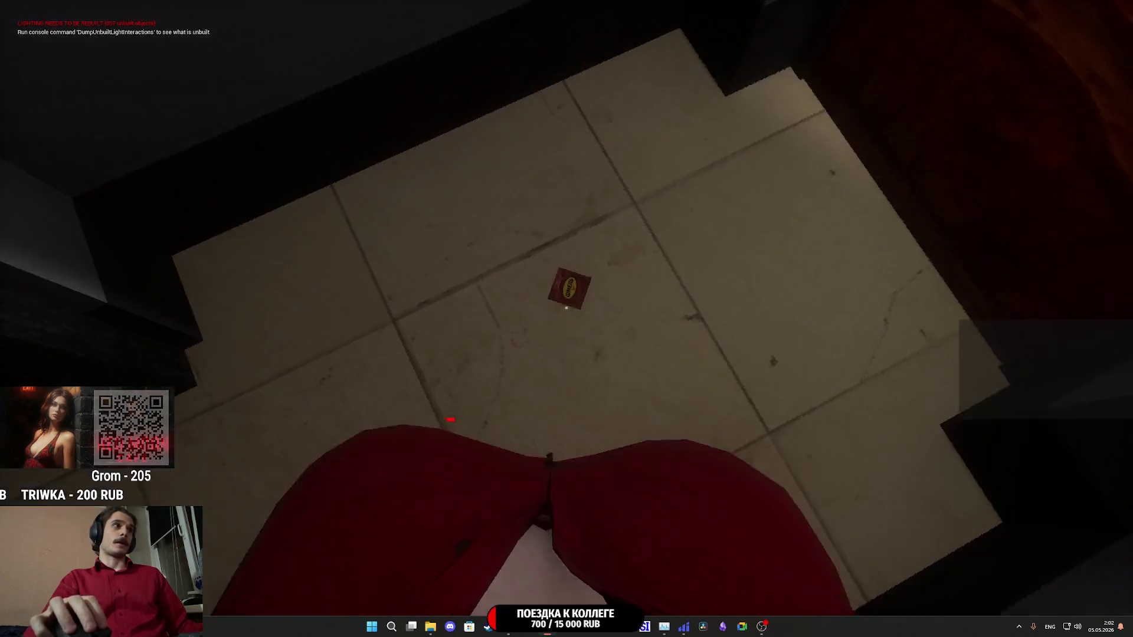
key(w)
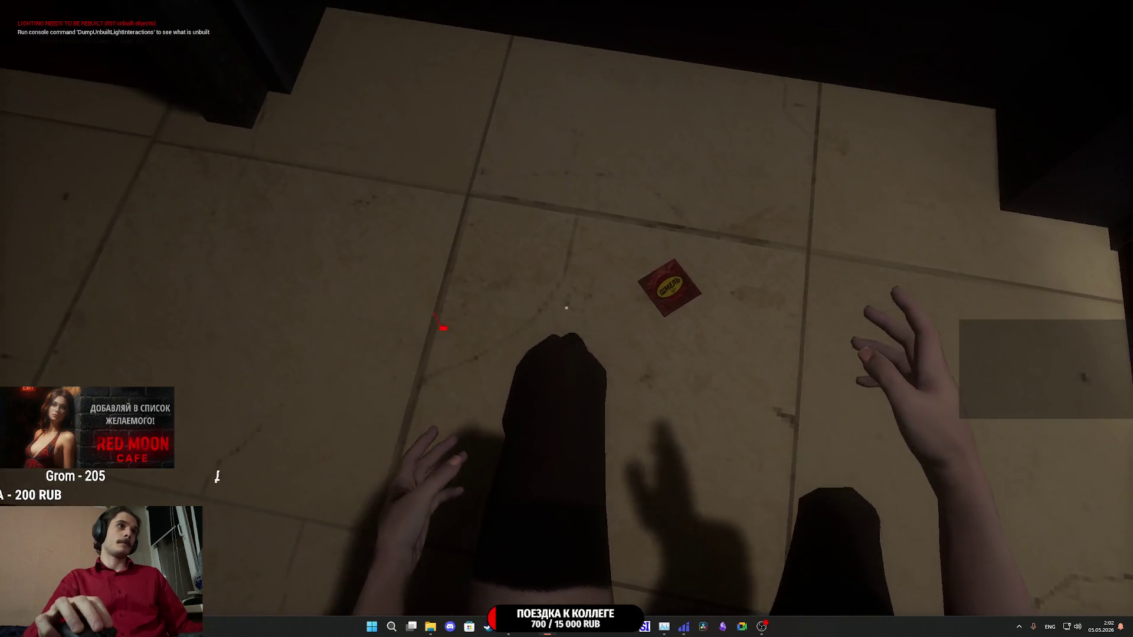
- Walk into the brick room to the bottles, pick up a green bottle and throw it
key(w)
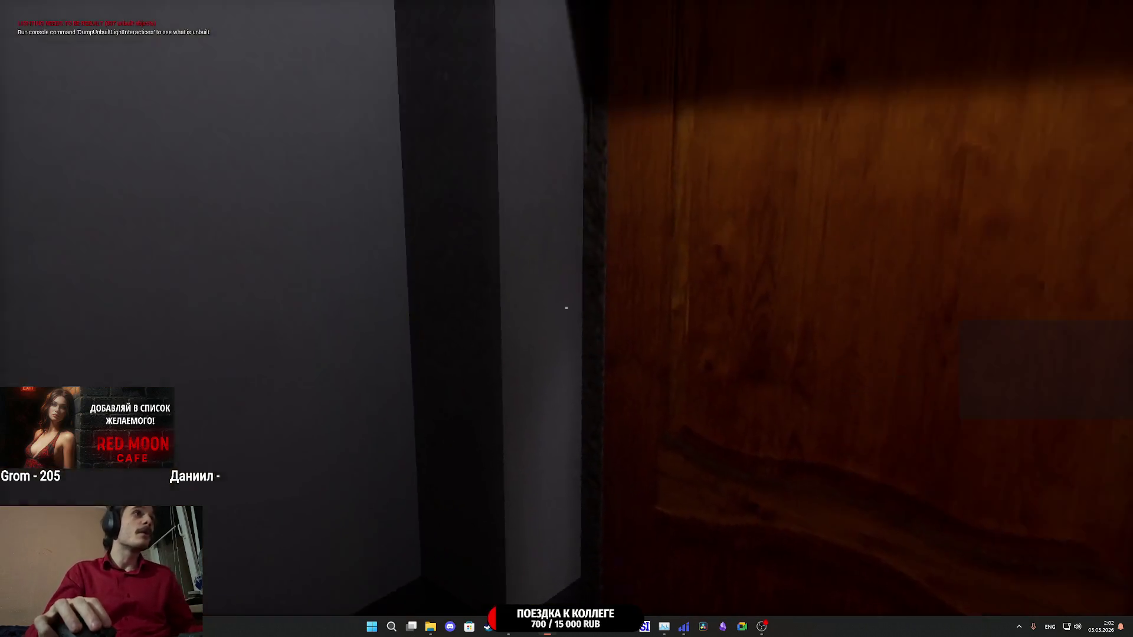
key(w)
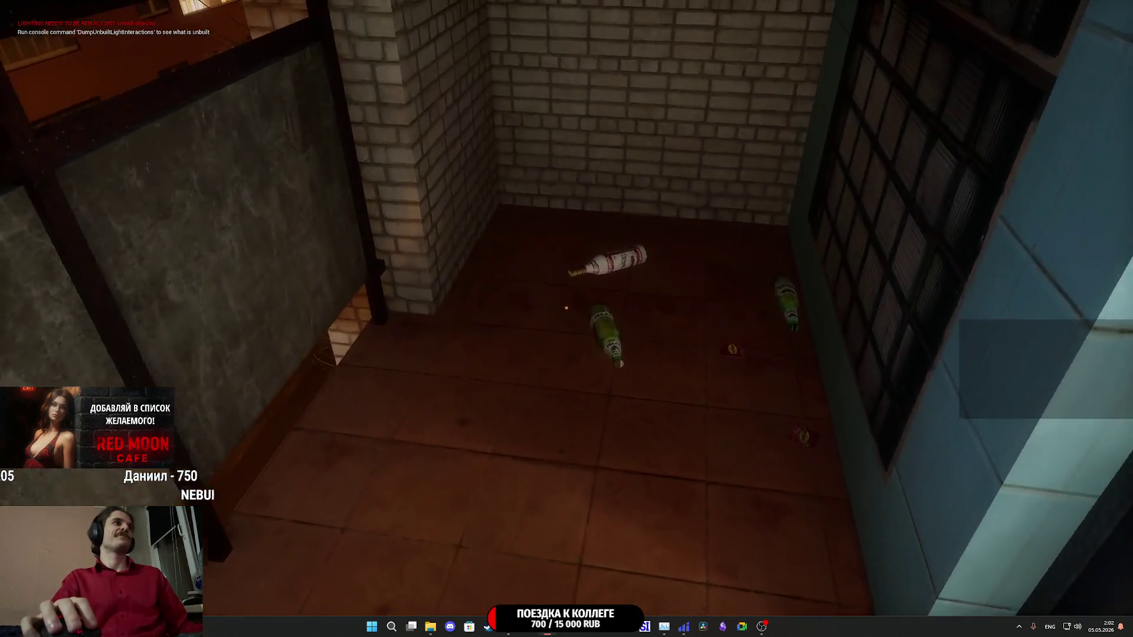
key(w)
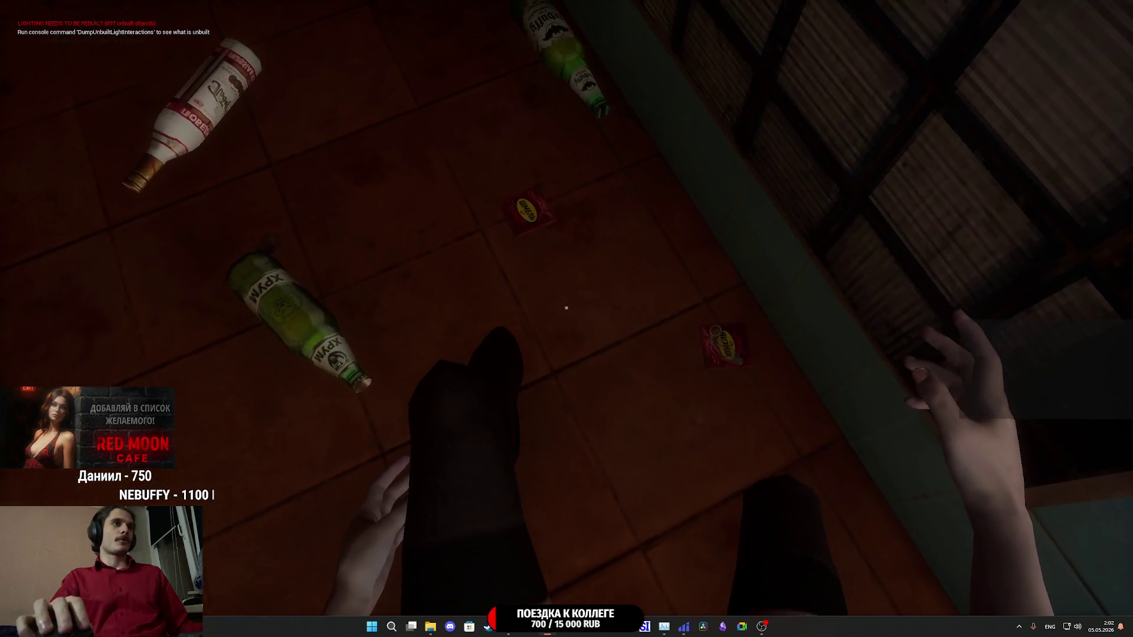
key(w)
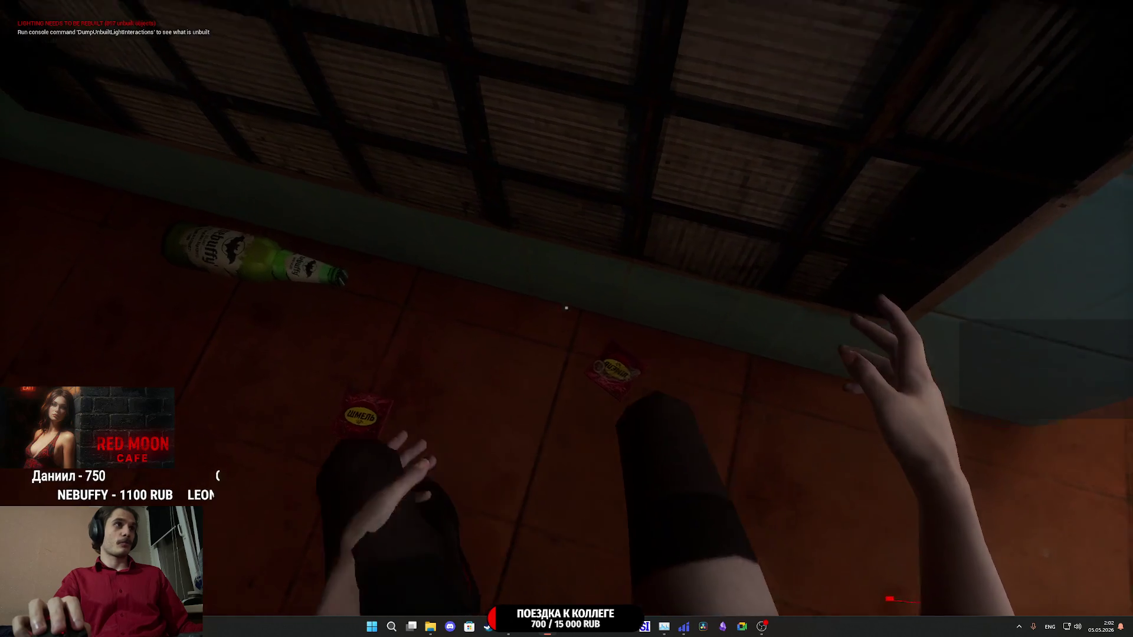
click(565, 307)
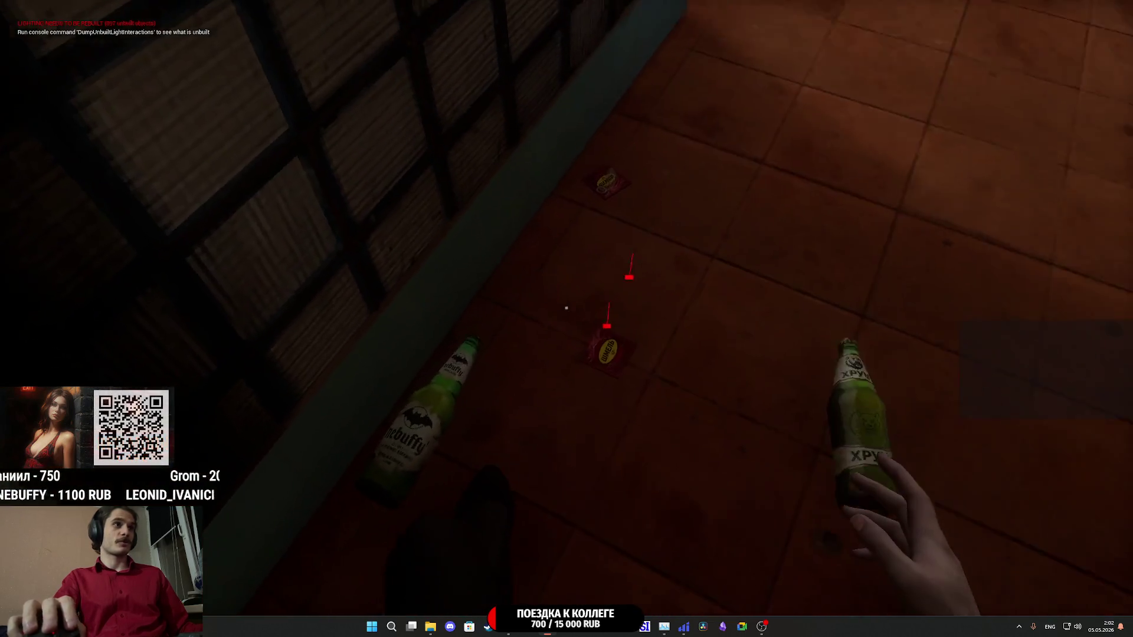
click(566, 307)
- Walk back into the stairwell, drop the held green bottle beside the snack packet, and step back
key(w)
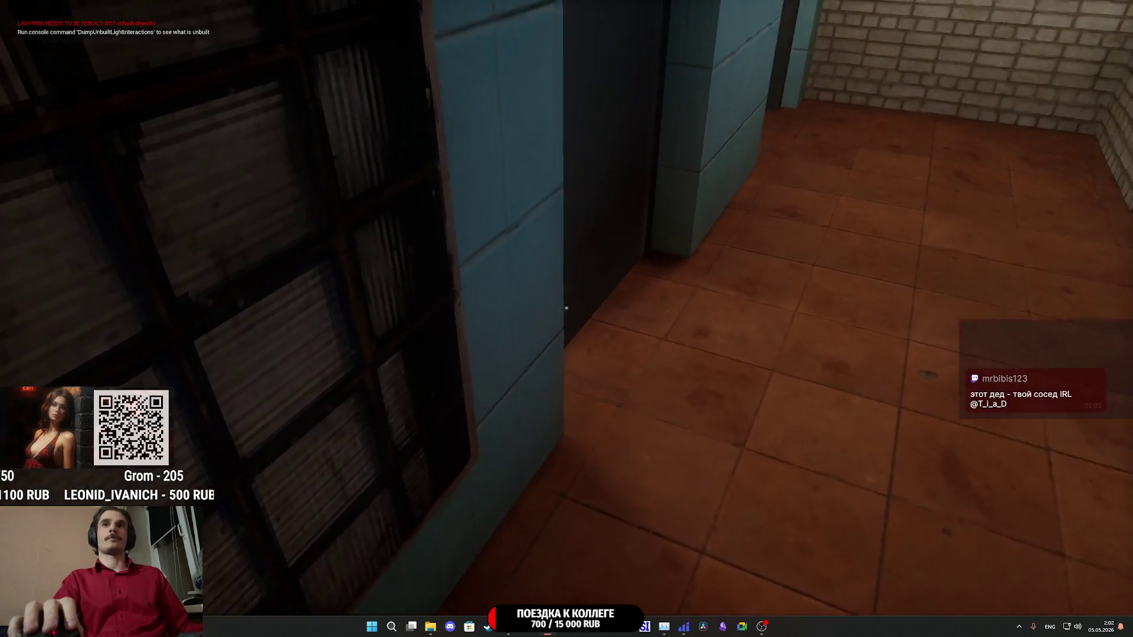
key(w)
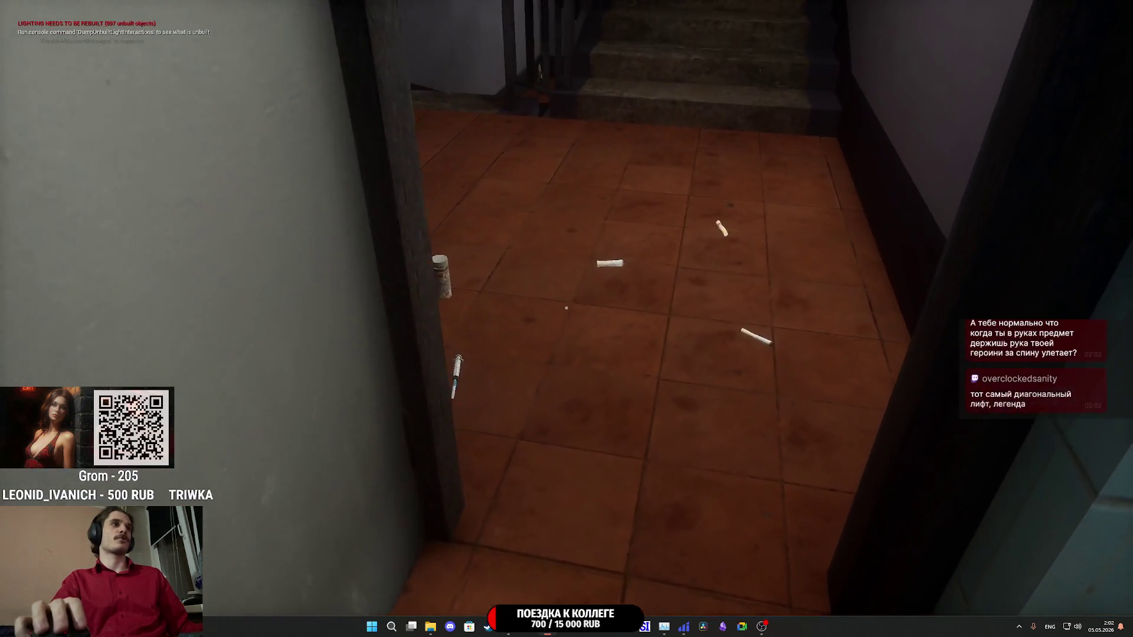
key(w)
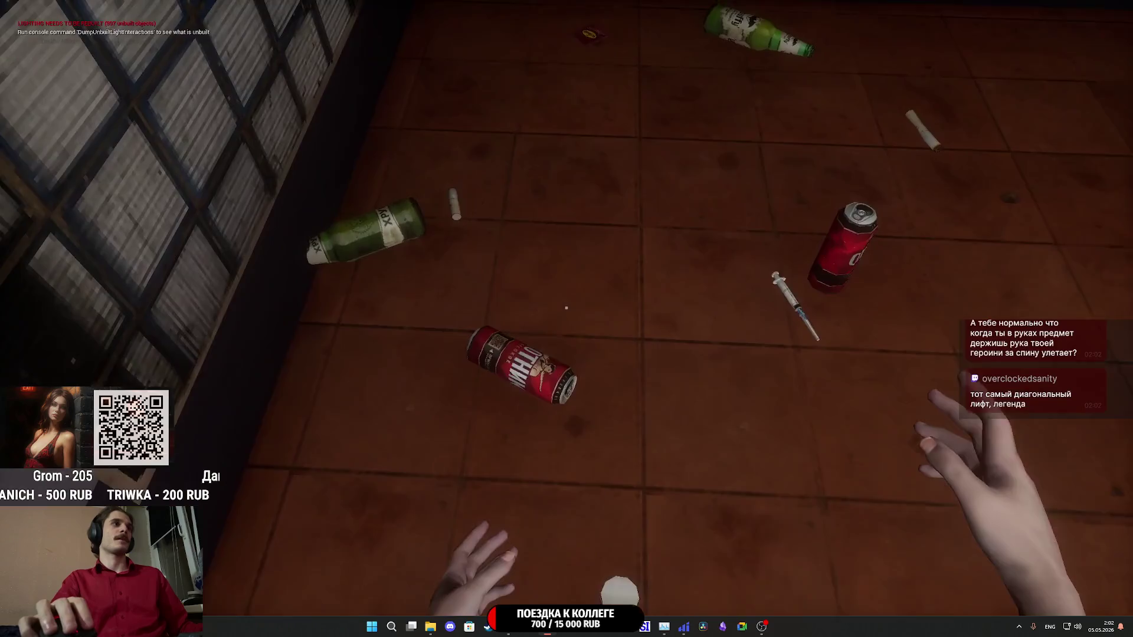
key(w)
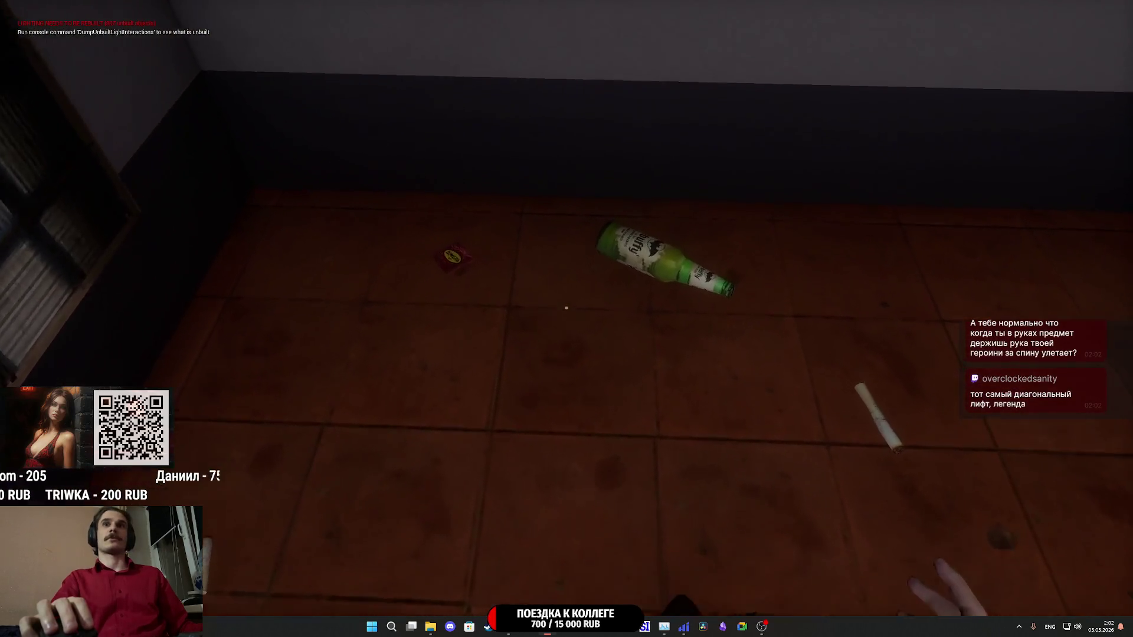
key(w)
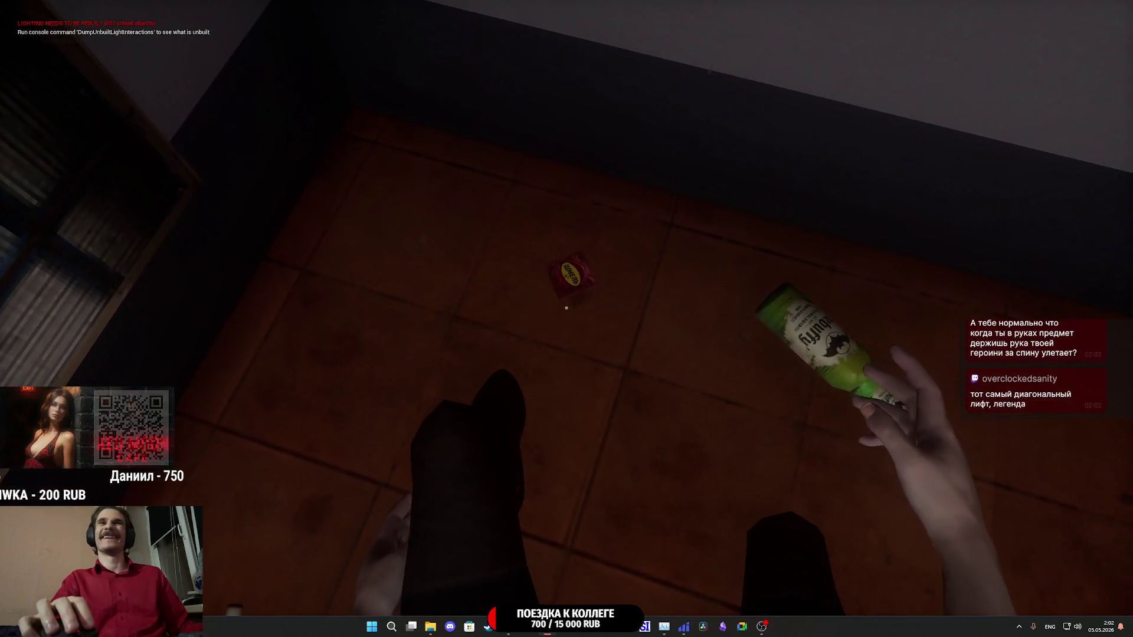
click(567, 307)
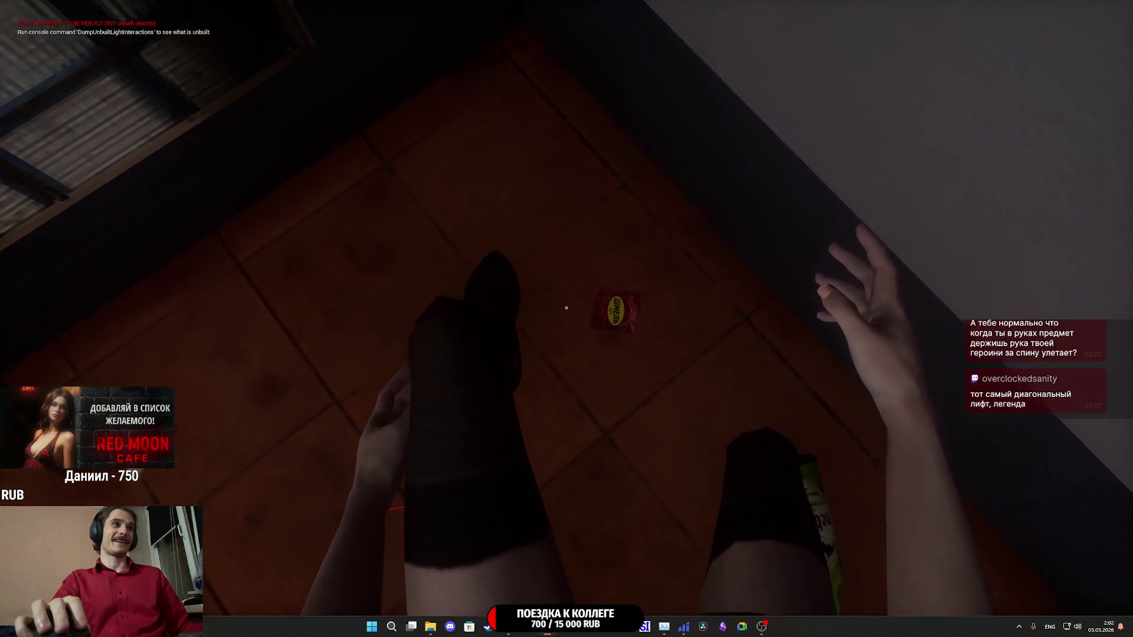
key(s)
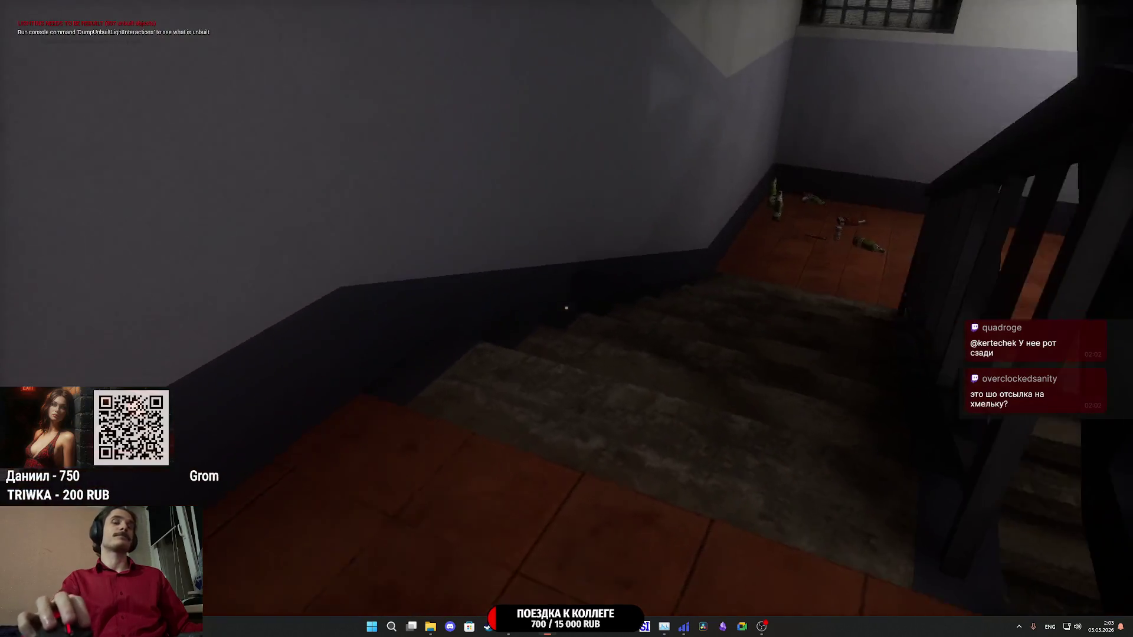
- Descend to the bottle-strewn landing, pass the red can, and step onto the balcony
key(w)
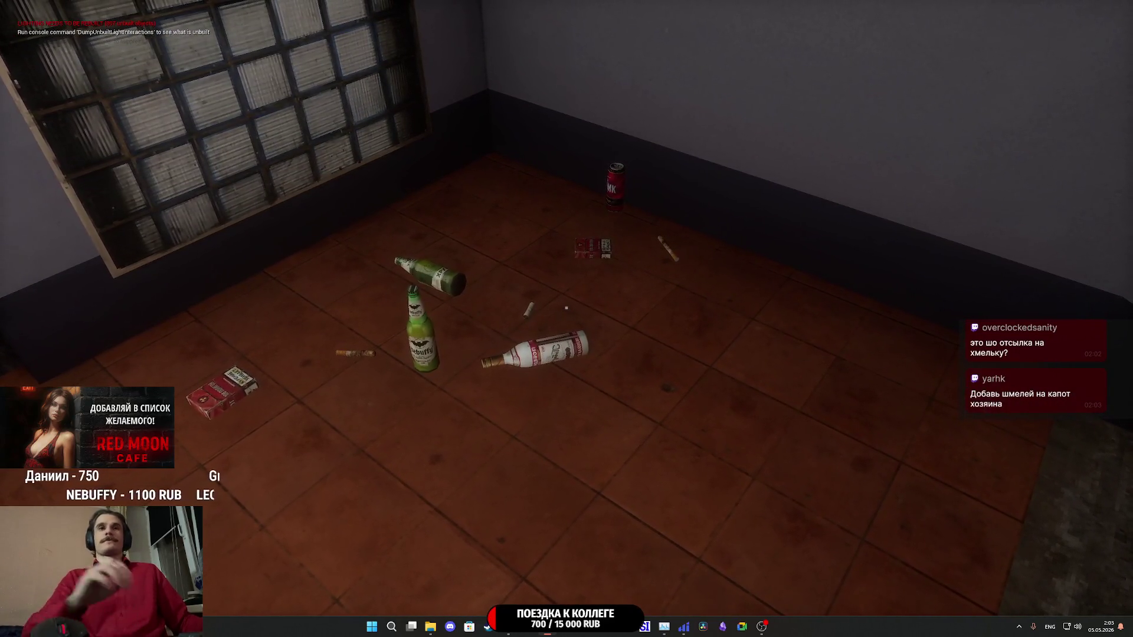
key(w)
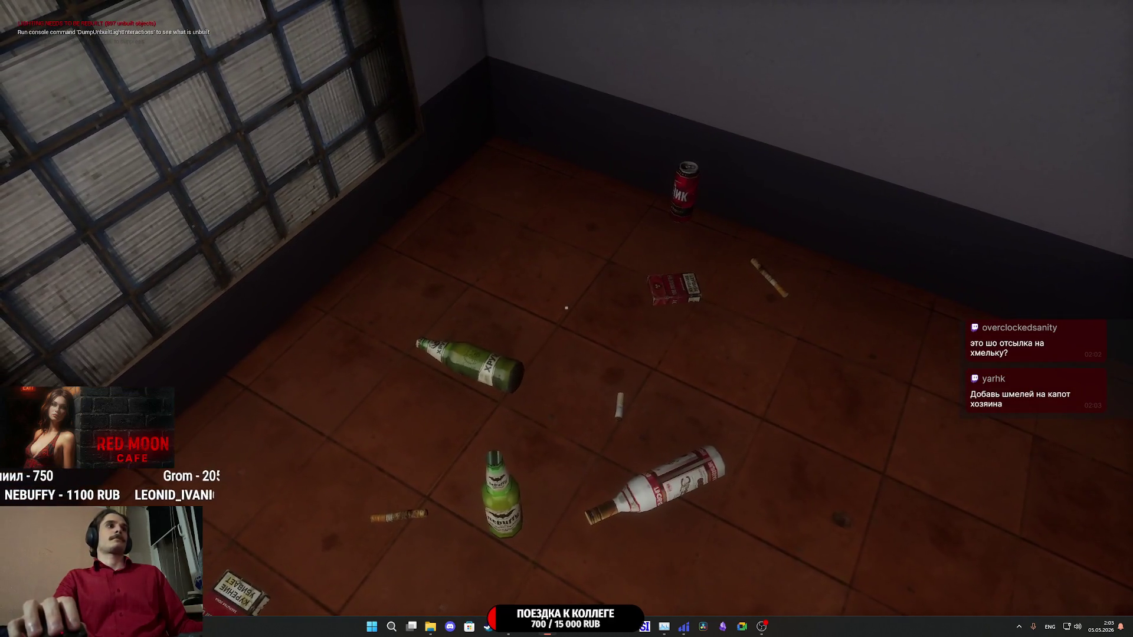
key(w)
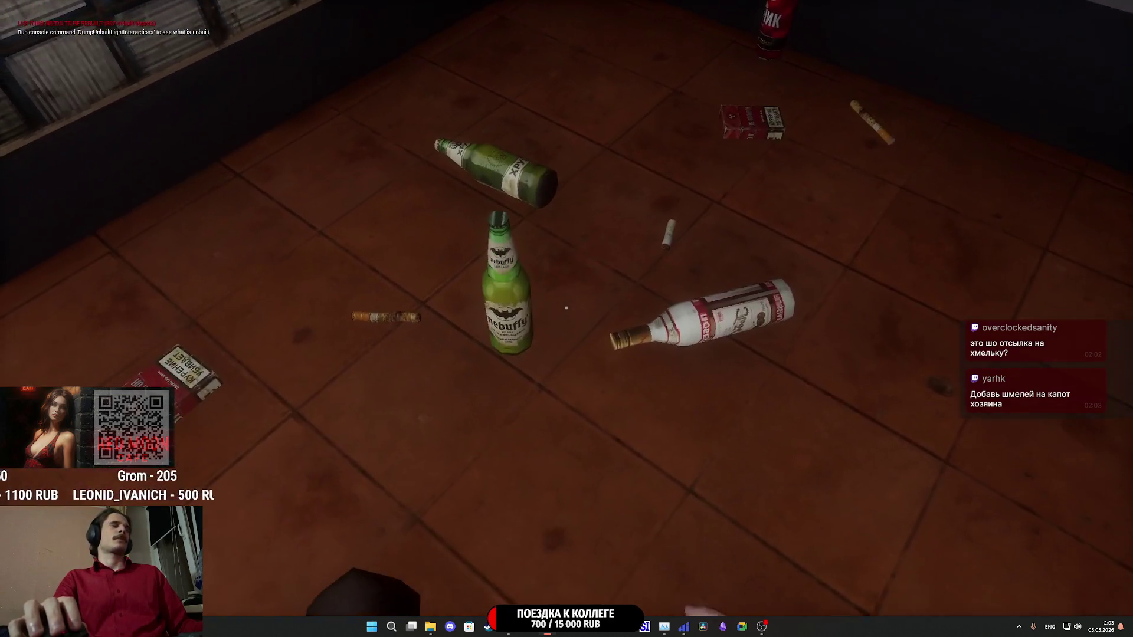
key(w)
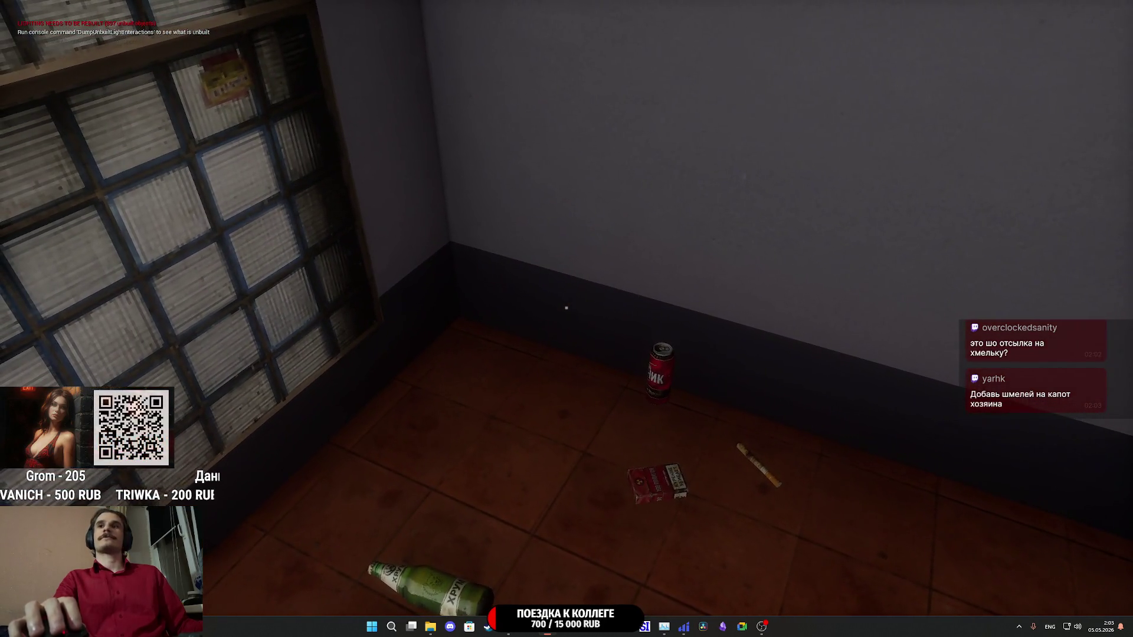
key(w)
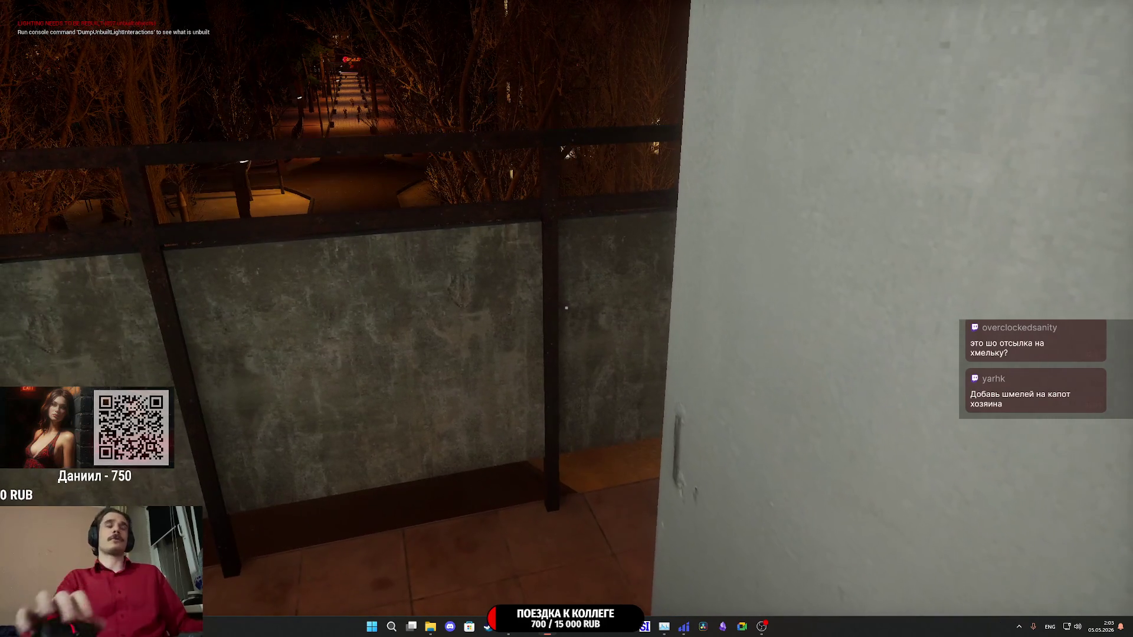
- Return from the balcony and descend to the lit landing with the cigarette pack
key(w)
key(w)
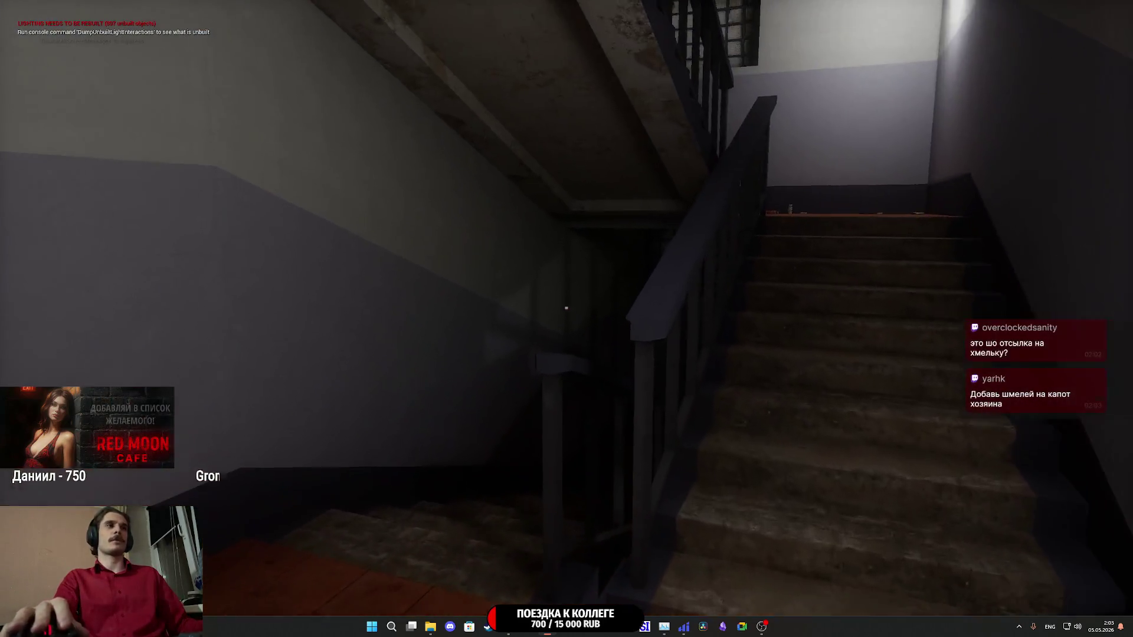
key(w)
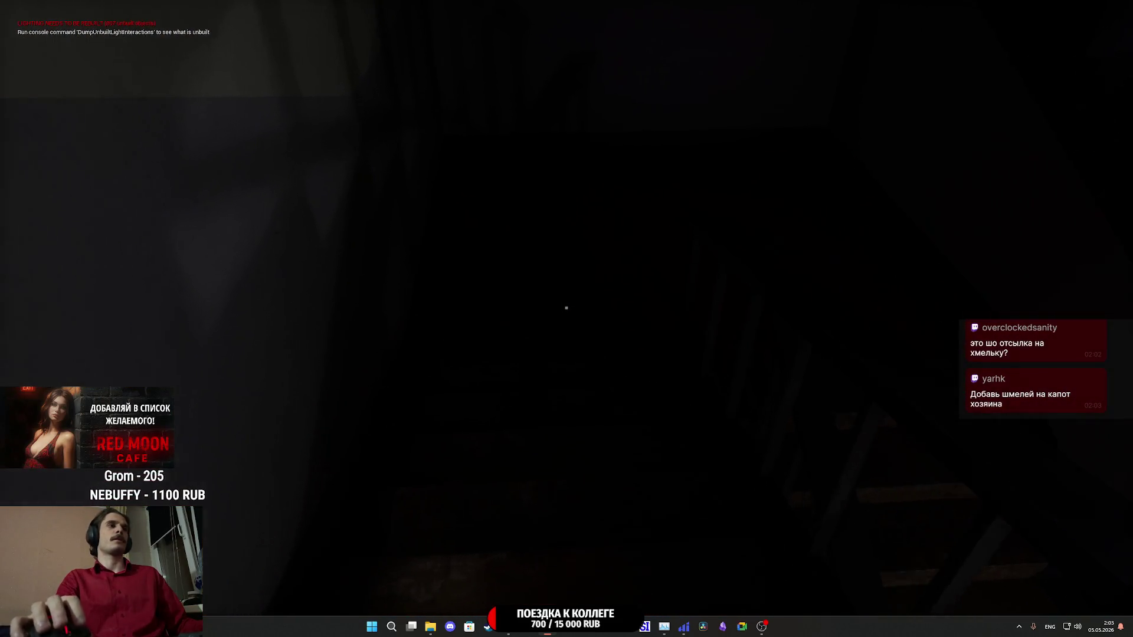
key(w)
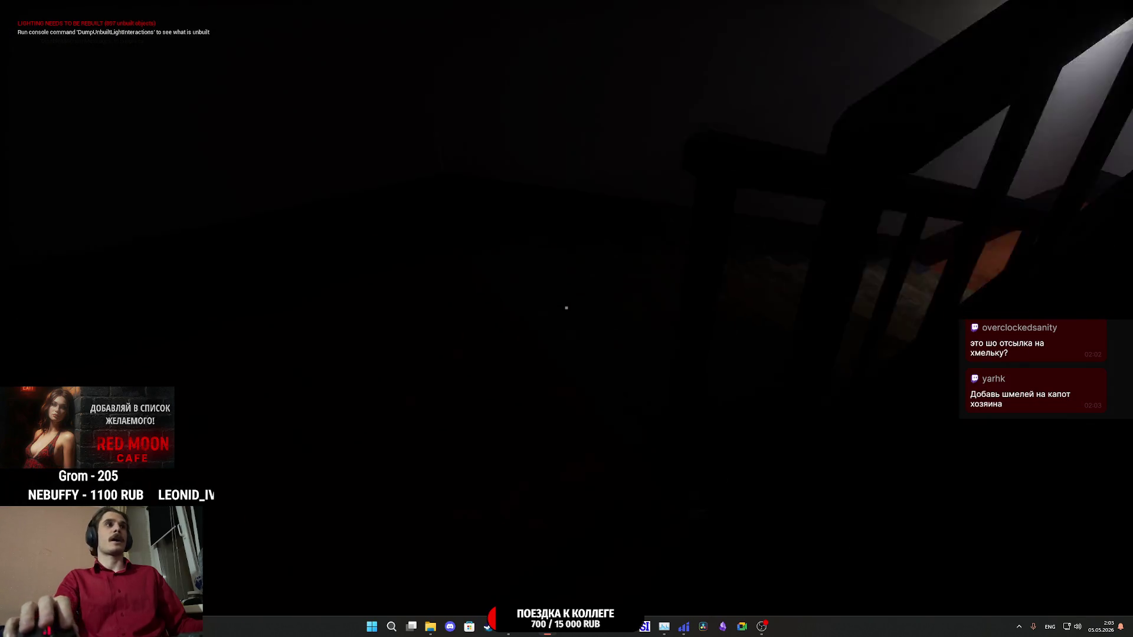
key(w)
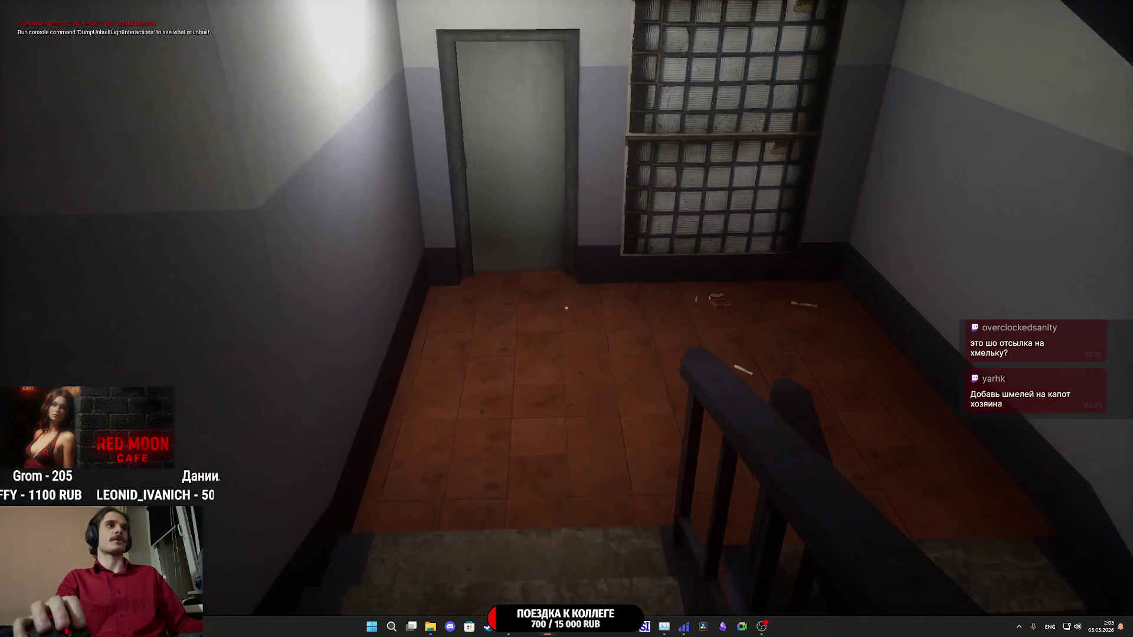
key(w)
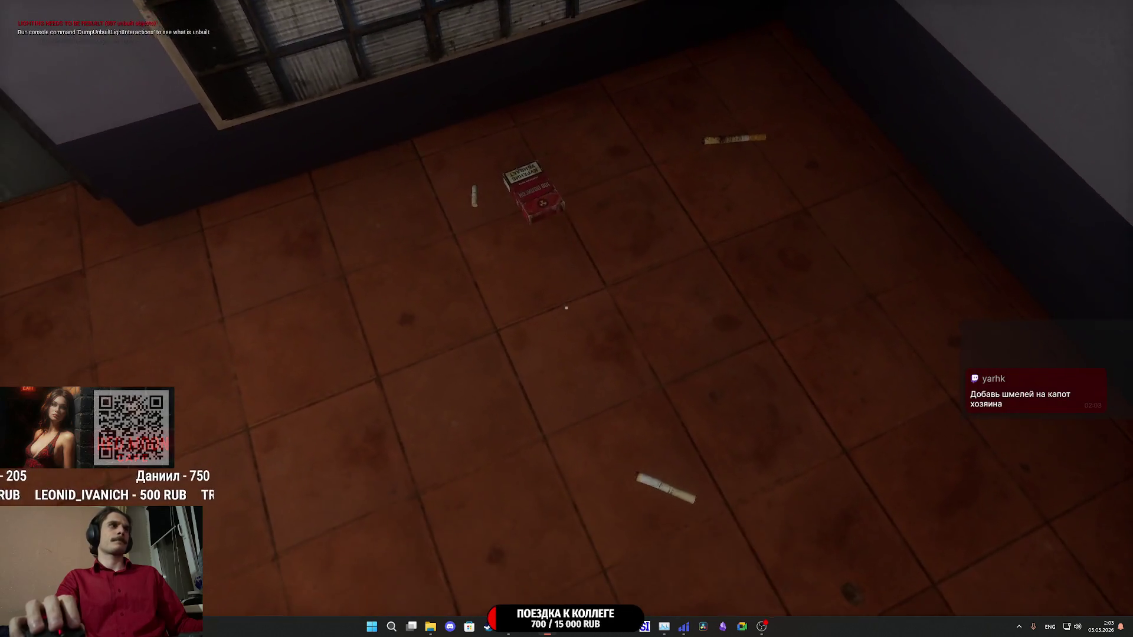
- Walk down into the lower littered room, then back away to look around it
key(w)
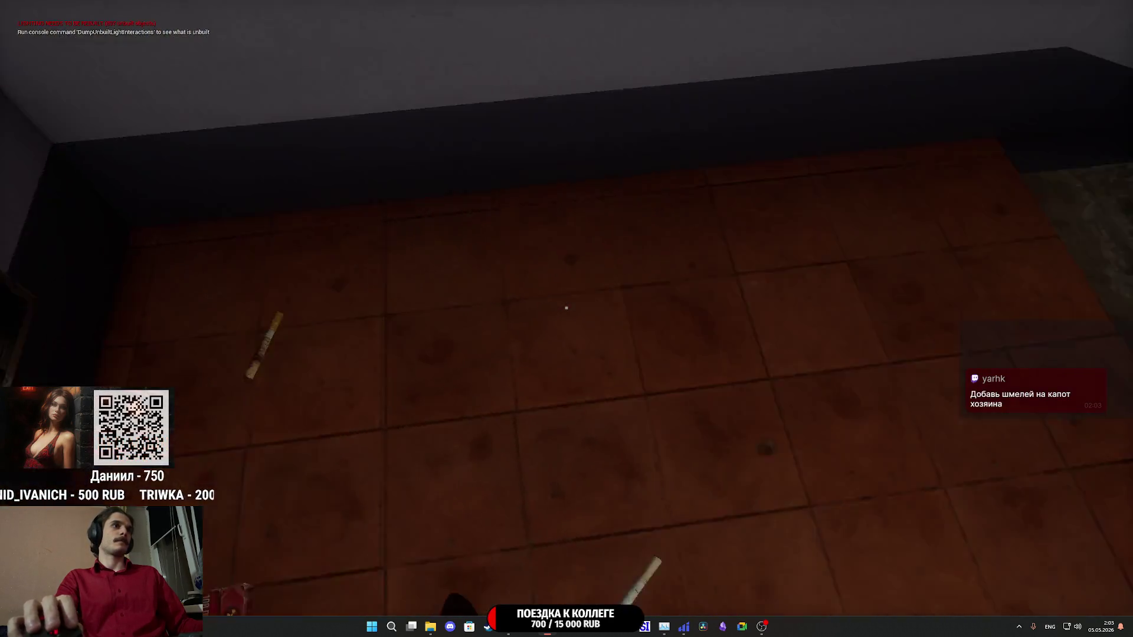
key(w)
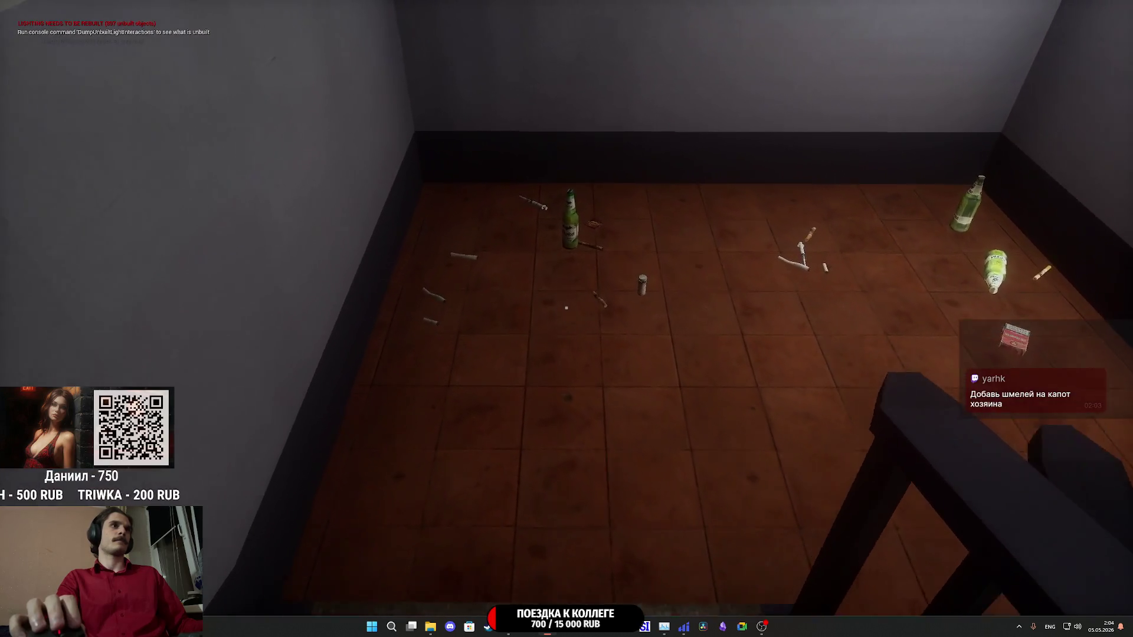
key(w)
key(w)
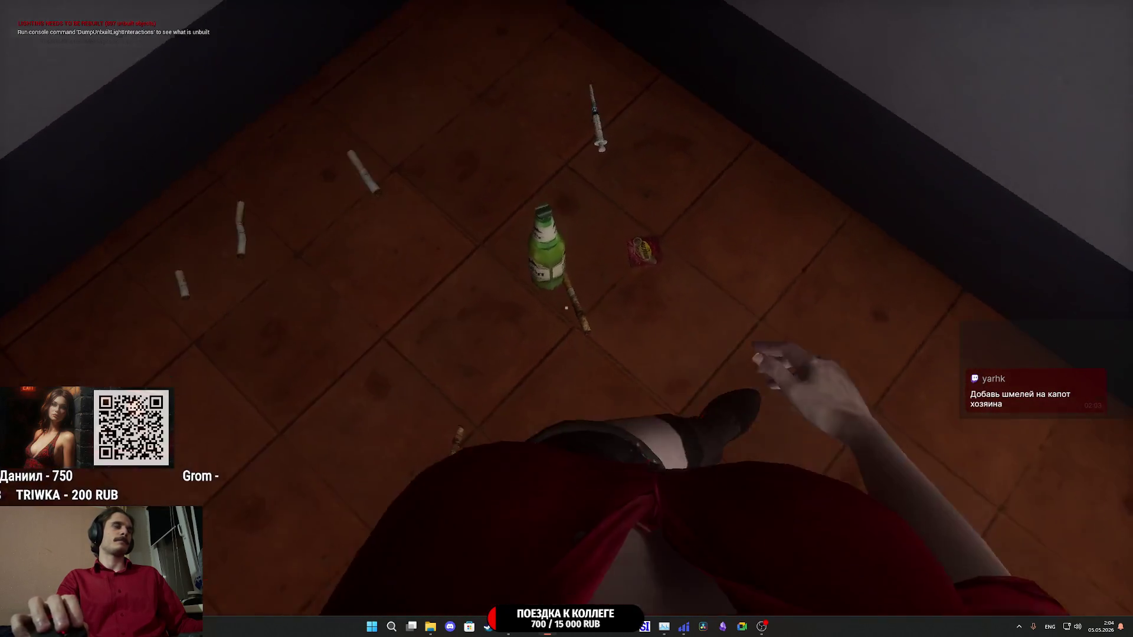
key(s)
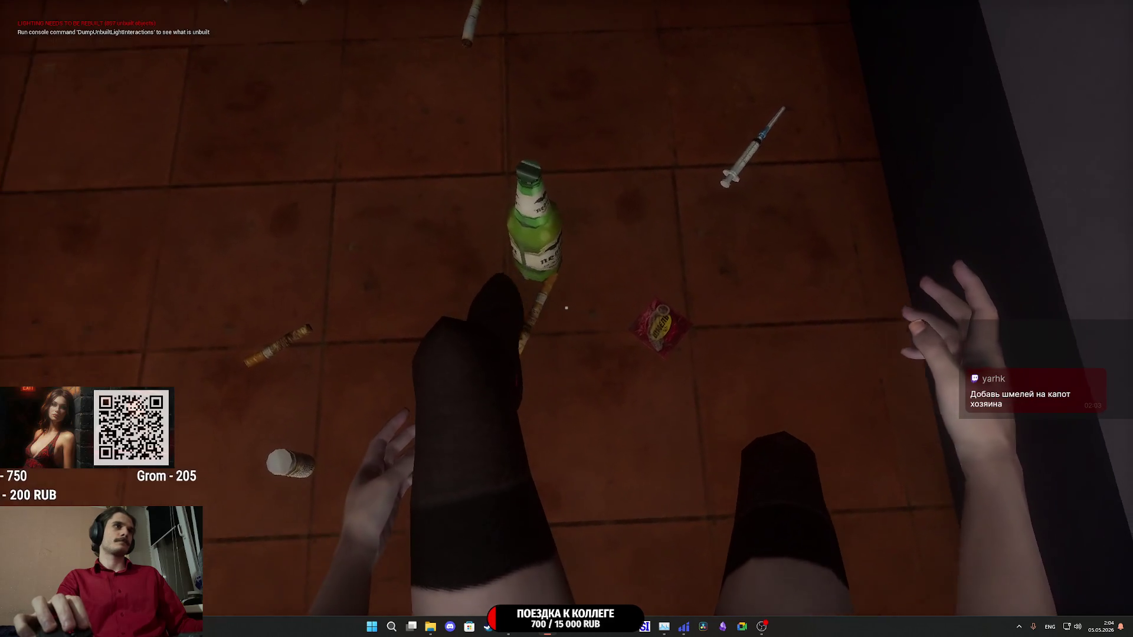
key(s)
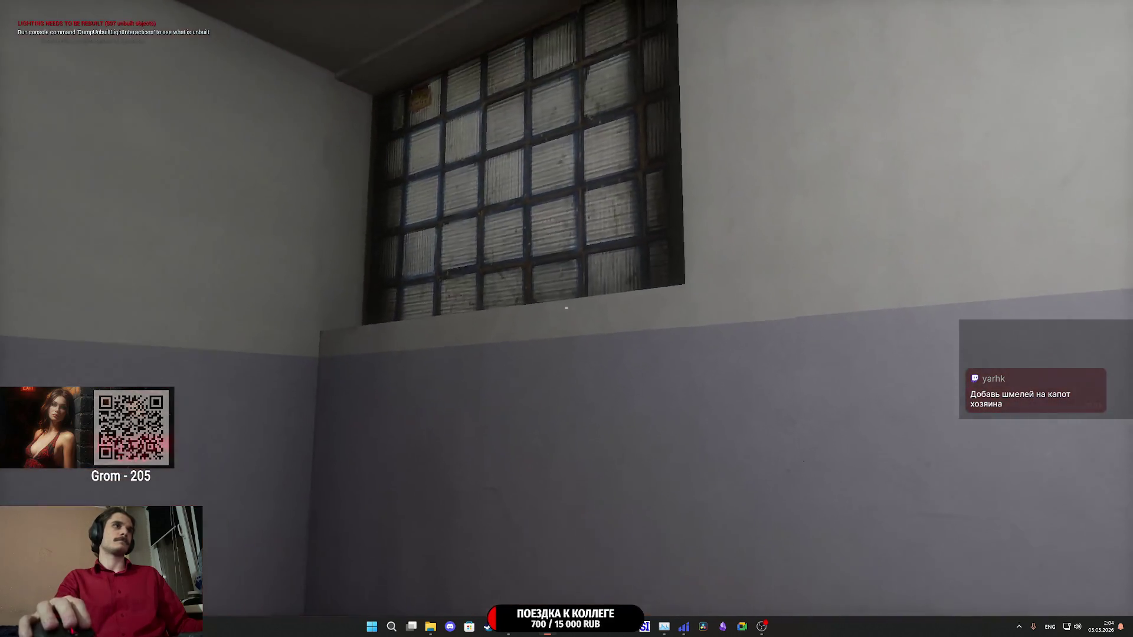
key(s)
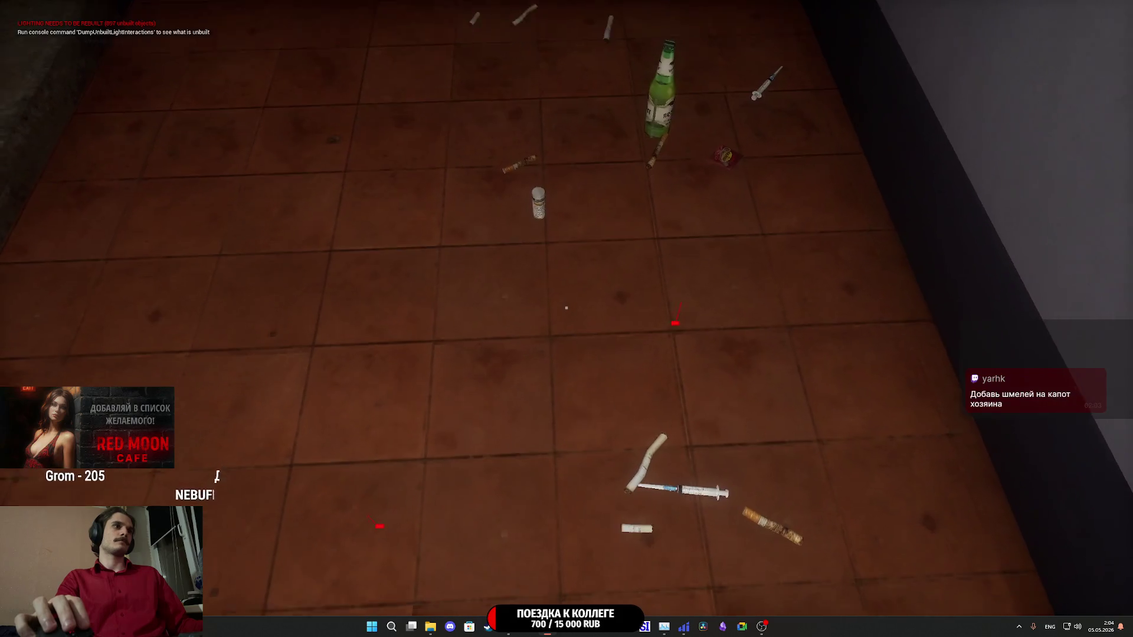
- Continue down the next landings past the floor litter and through the doorway
key(w)
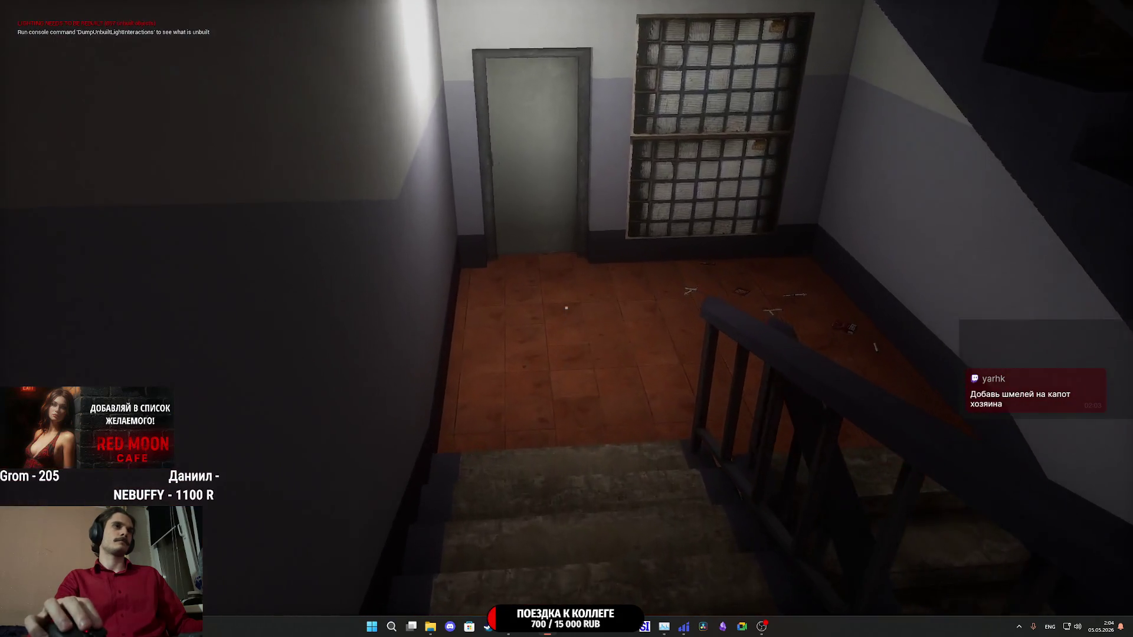
key(w)
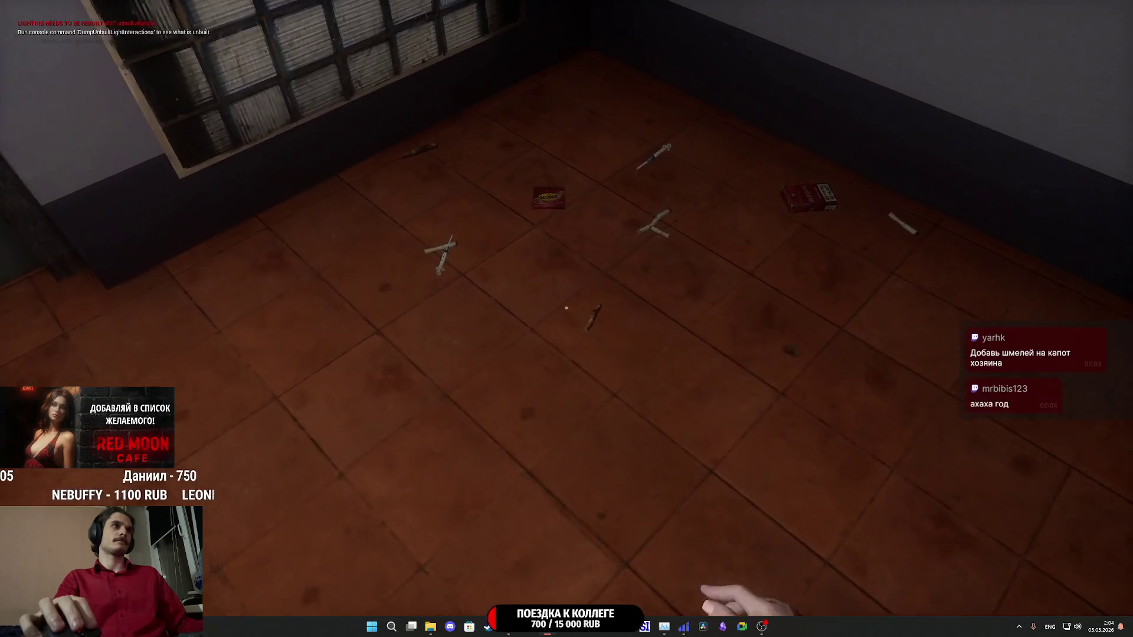
key(s)
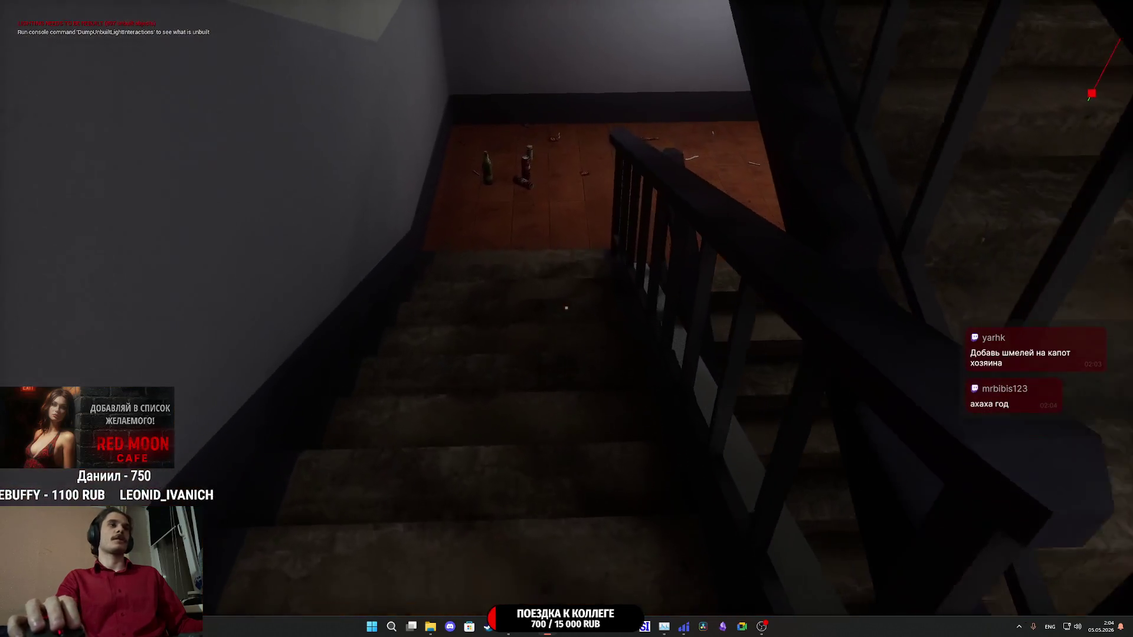
key(w)
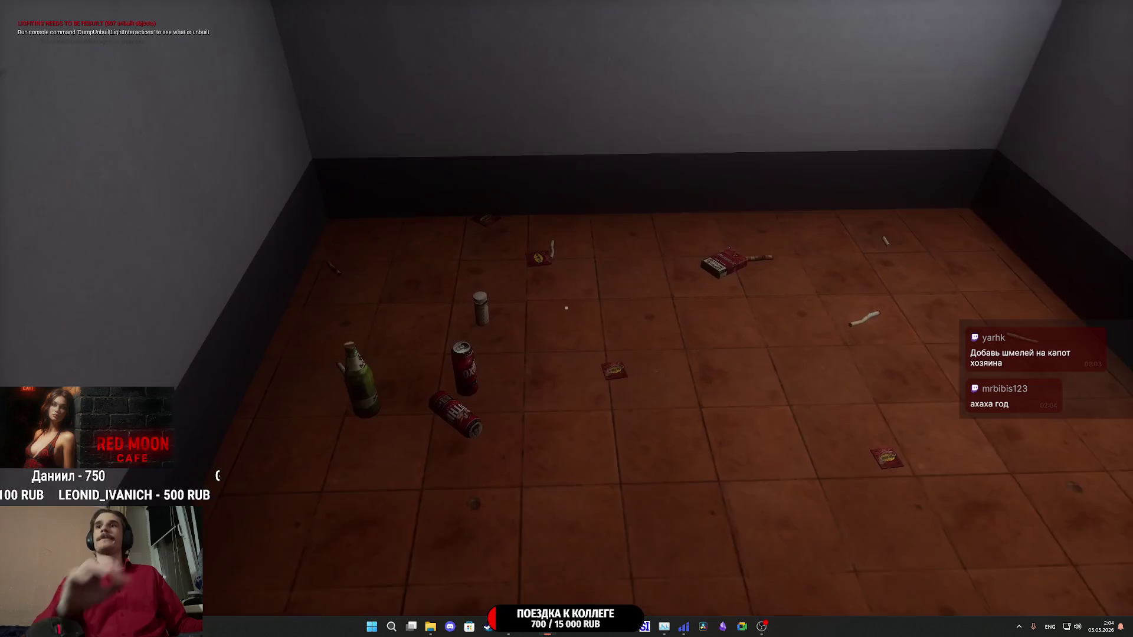
key(s)
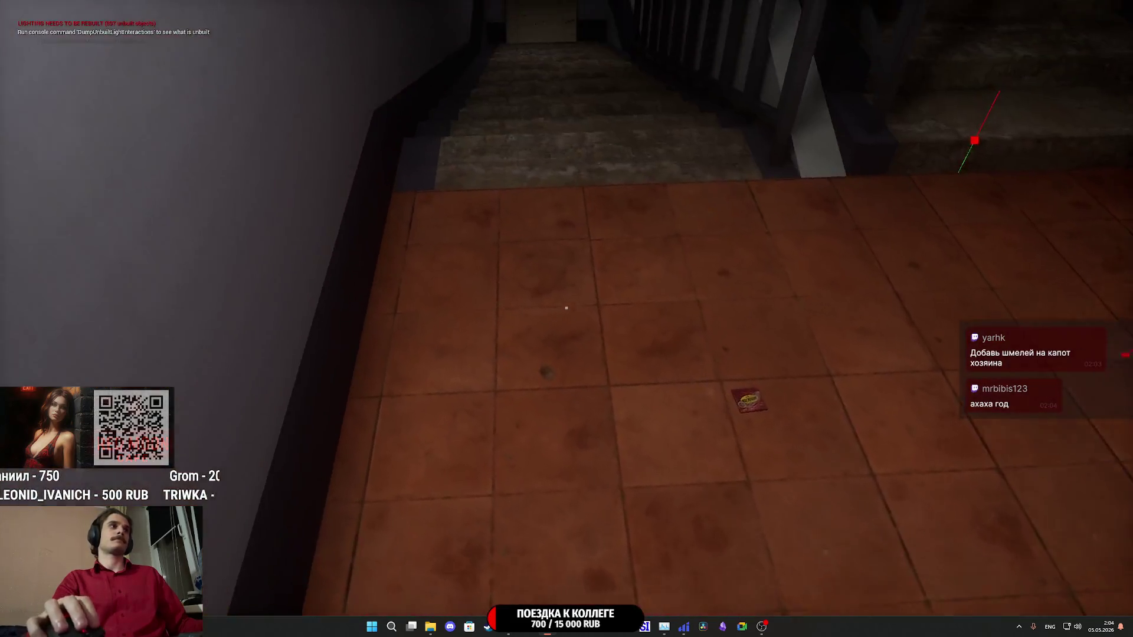
key(w)
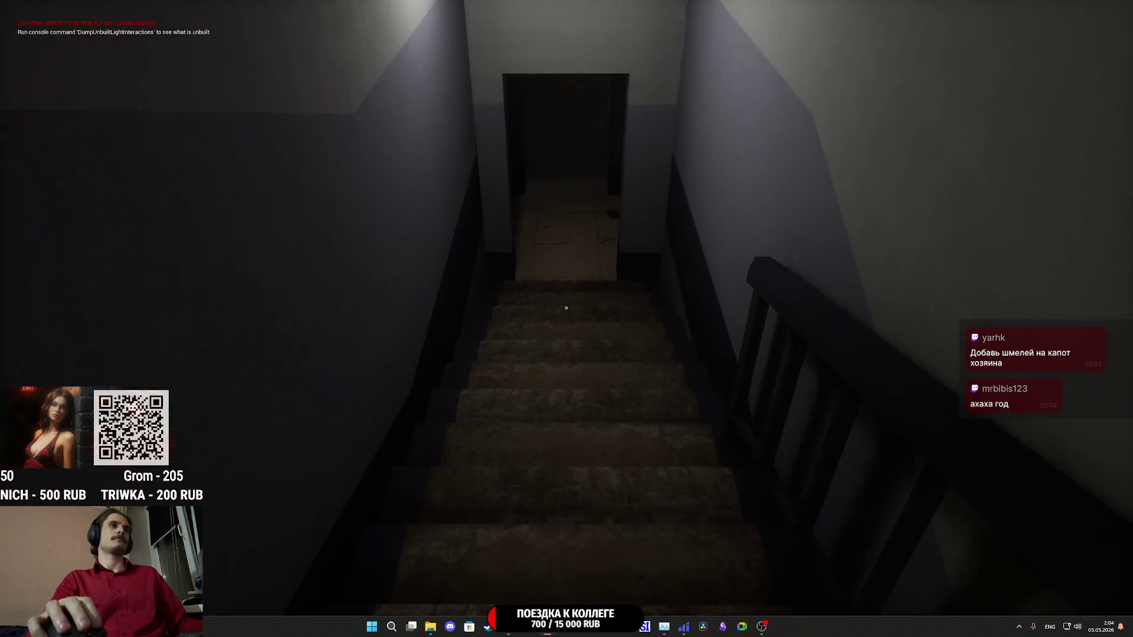
key(w)
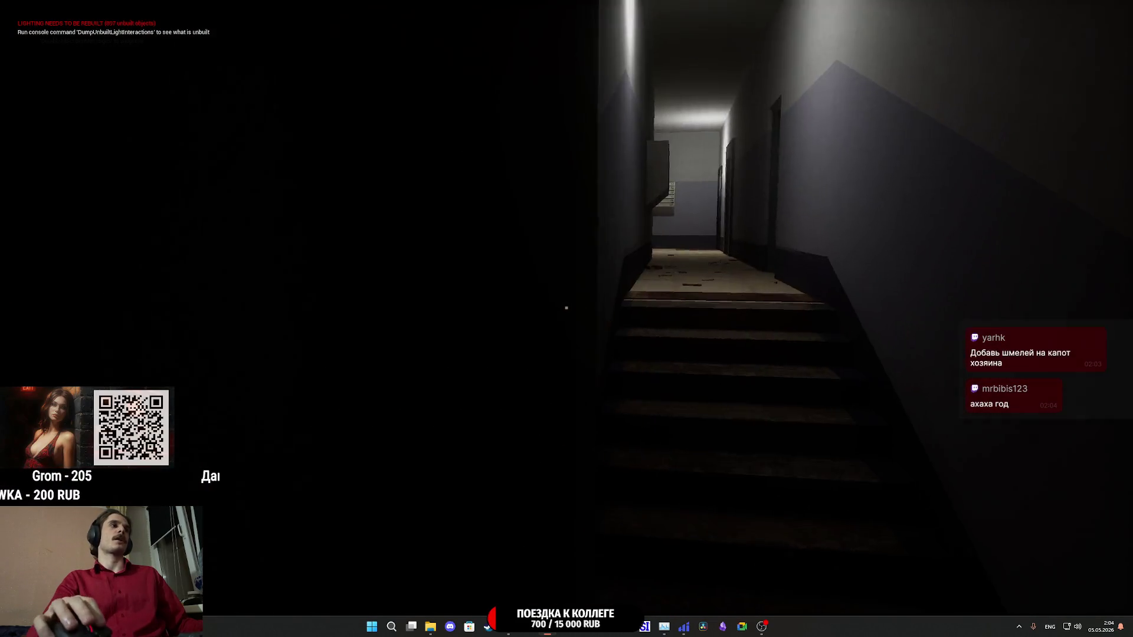
- Walk the tiled corridor into the lobby past the mailboxes and on to the far door
key(w)
key(w)
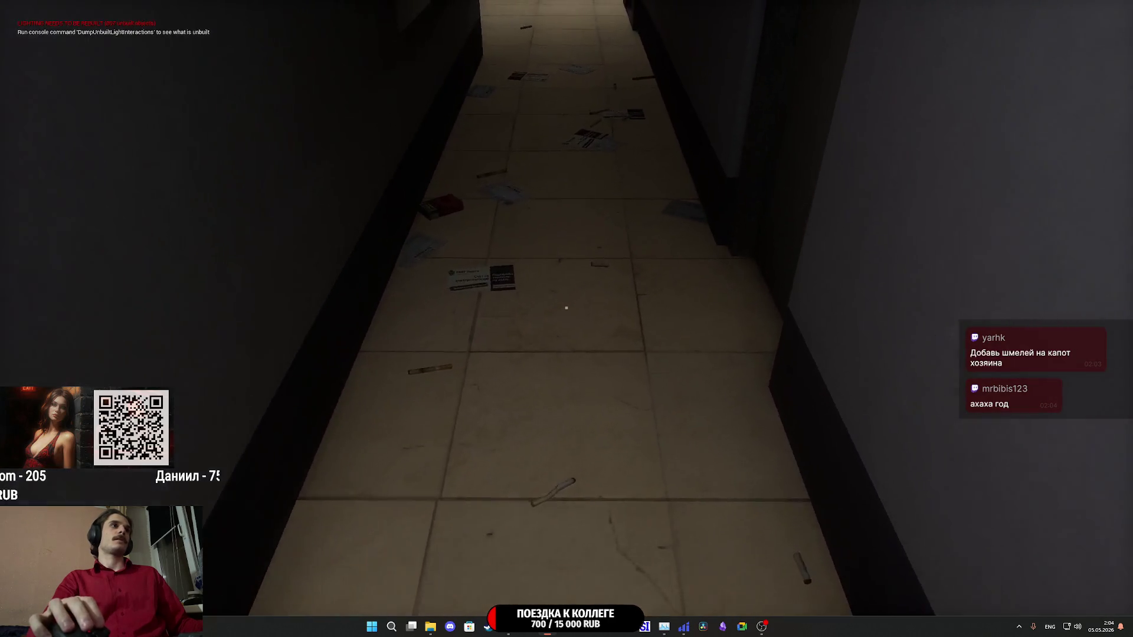
key(w)
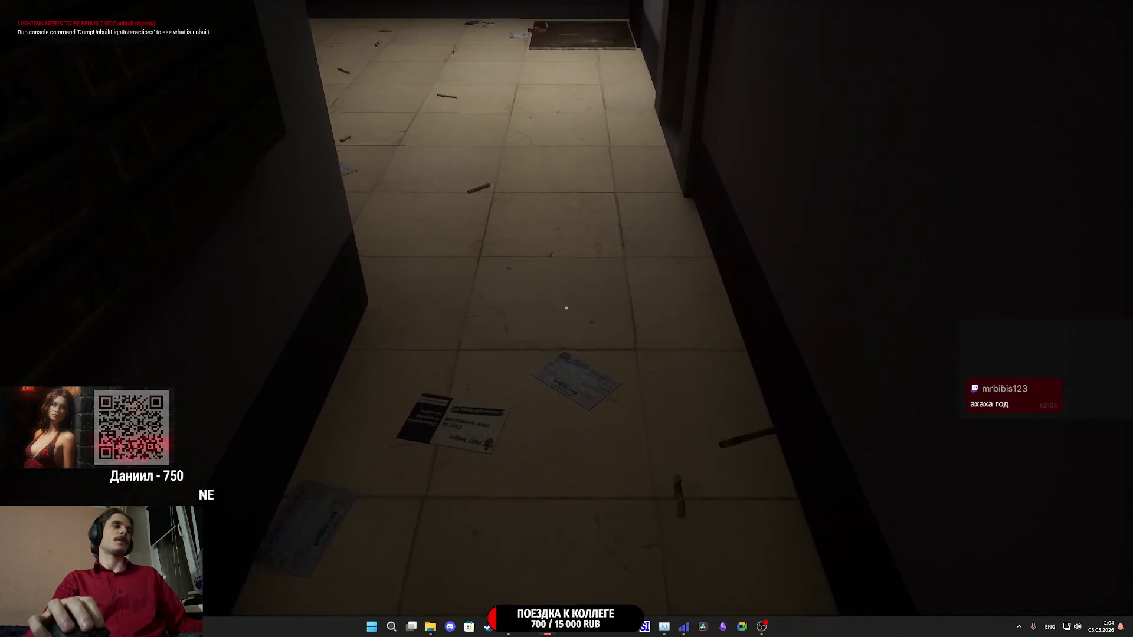
key(w)
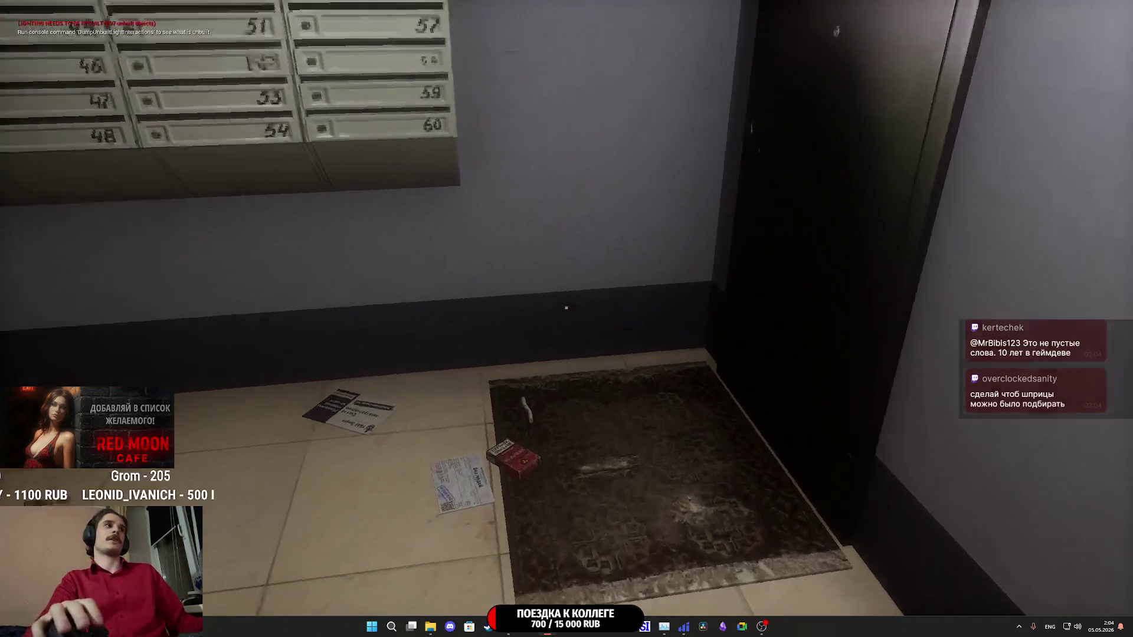
mouse_move(566, 308)
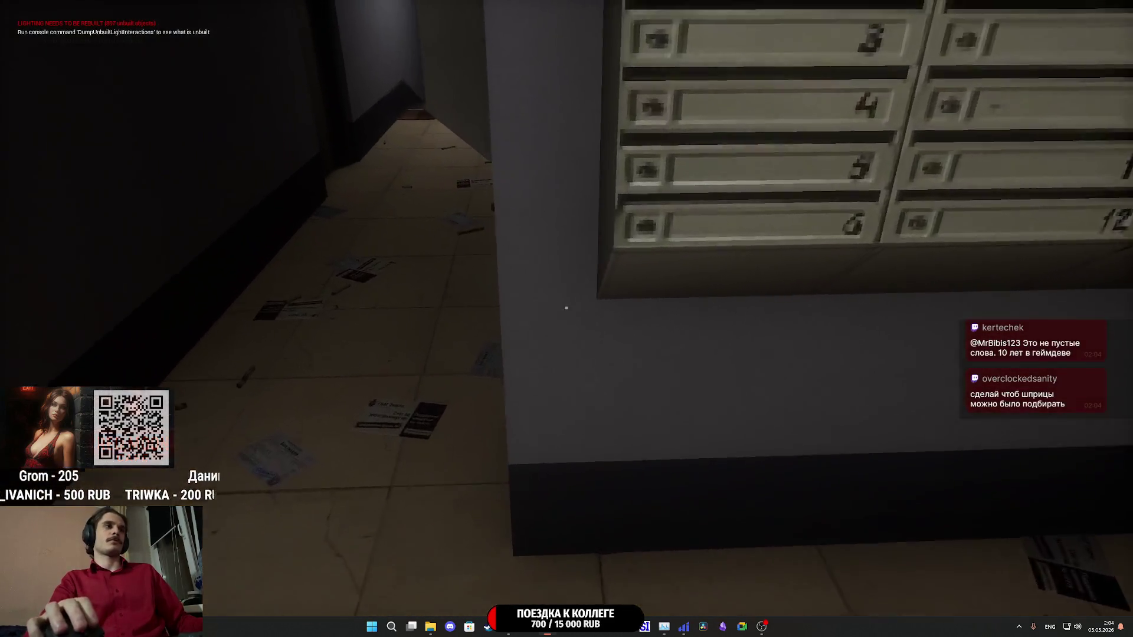
key(w)
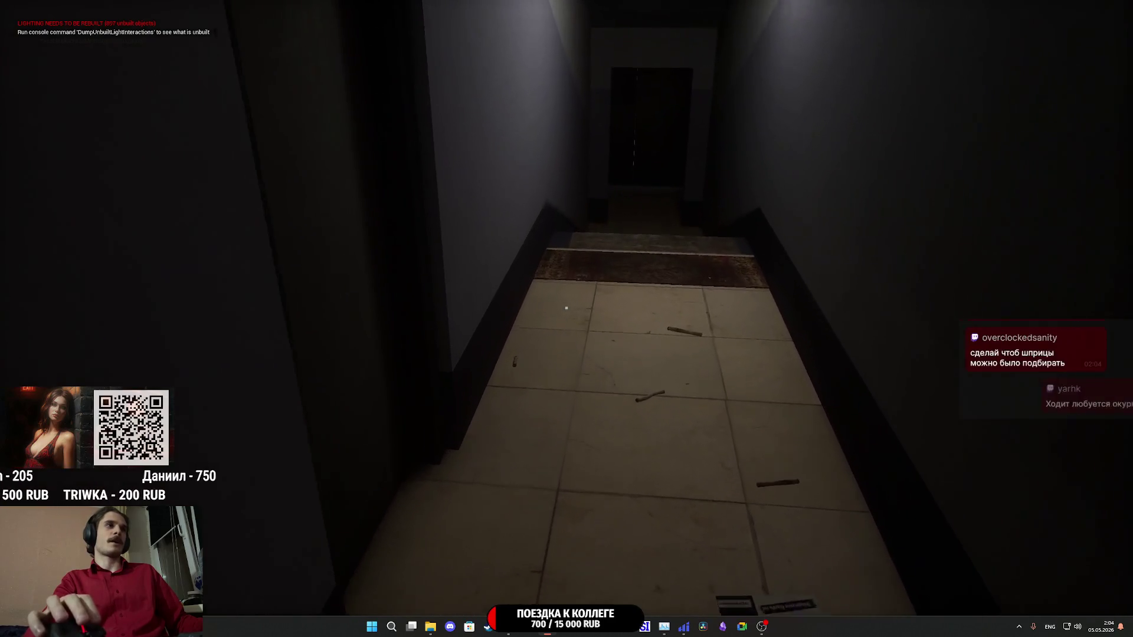
key(w)
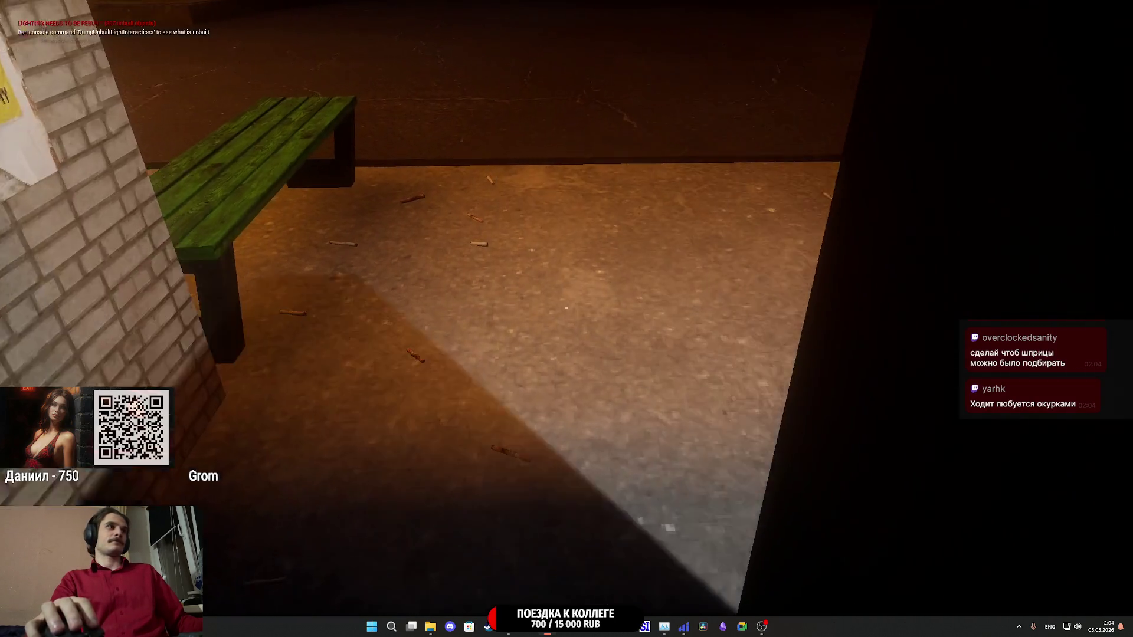
- Walk out into the courtyard and up close to the ДЕВУШКИ 24/7 poster on the information board
key(w)
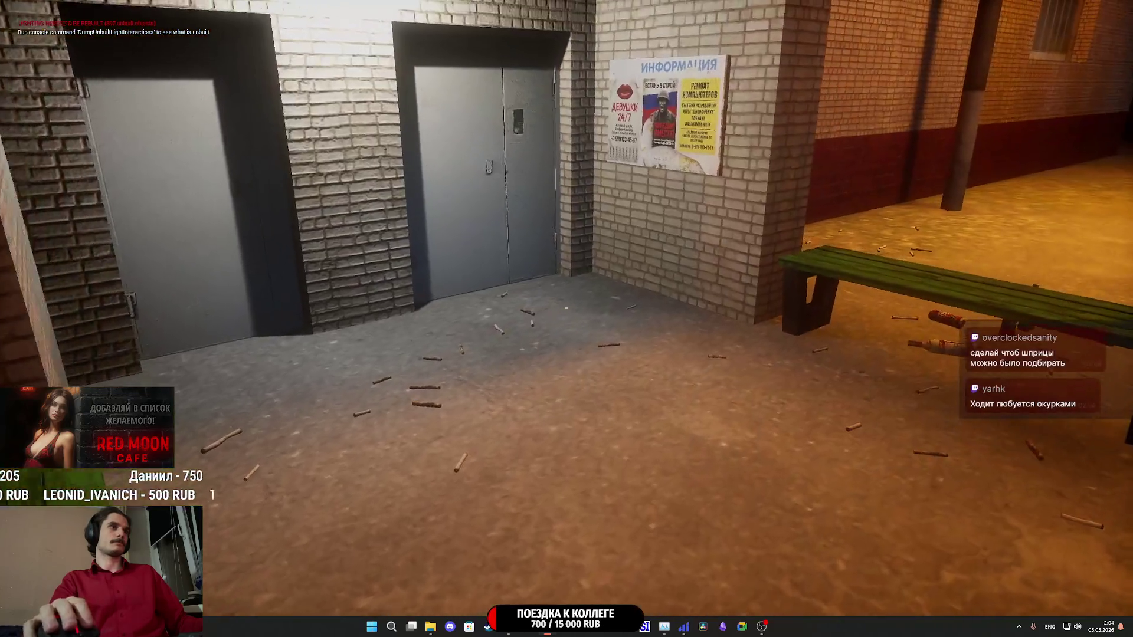
key(w)
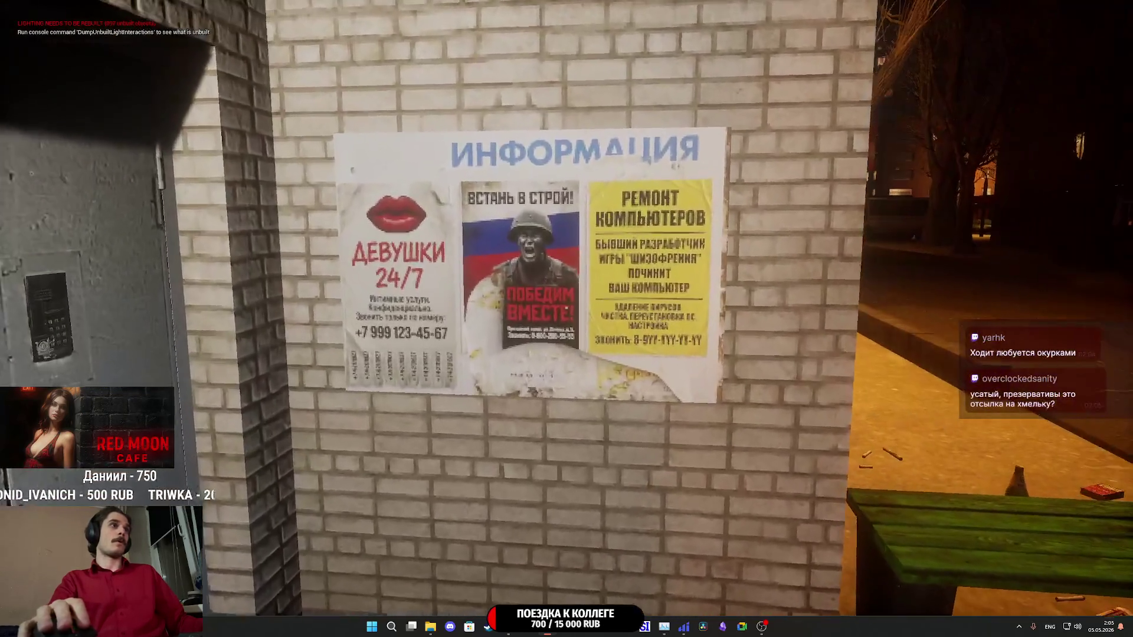
key(w)
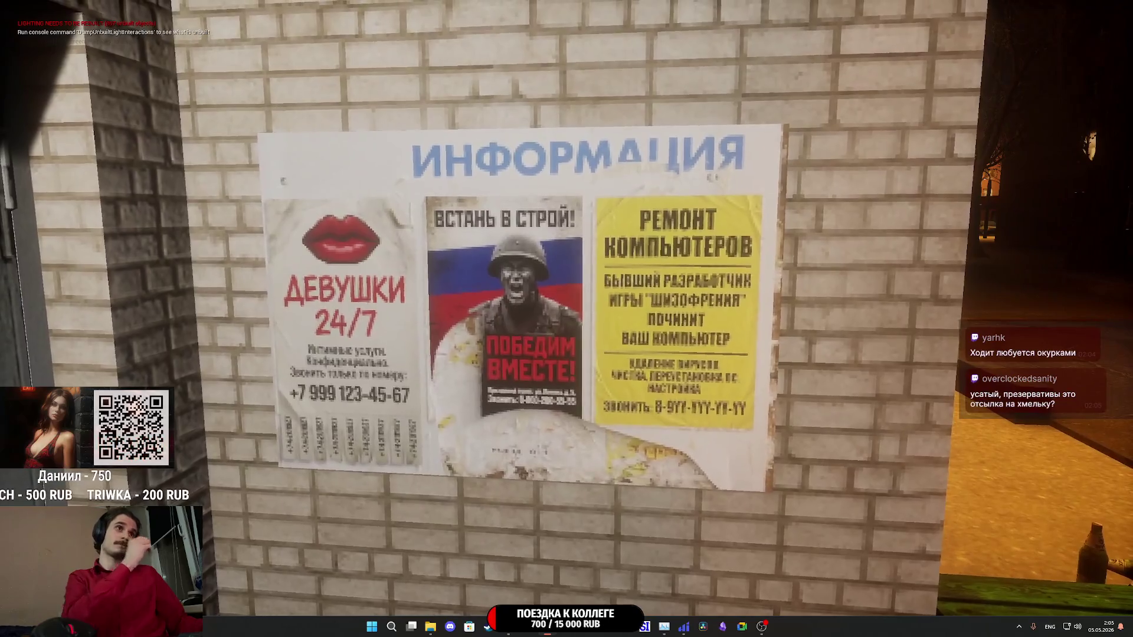
key(w)
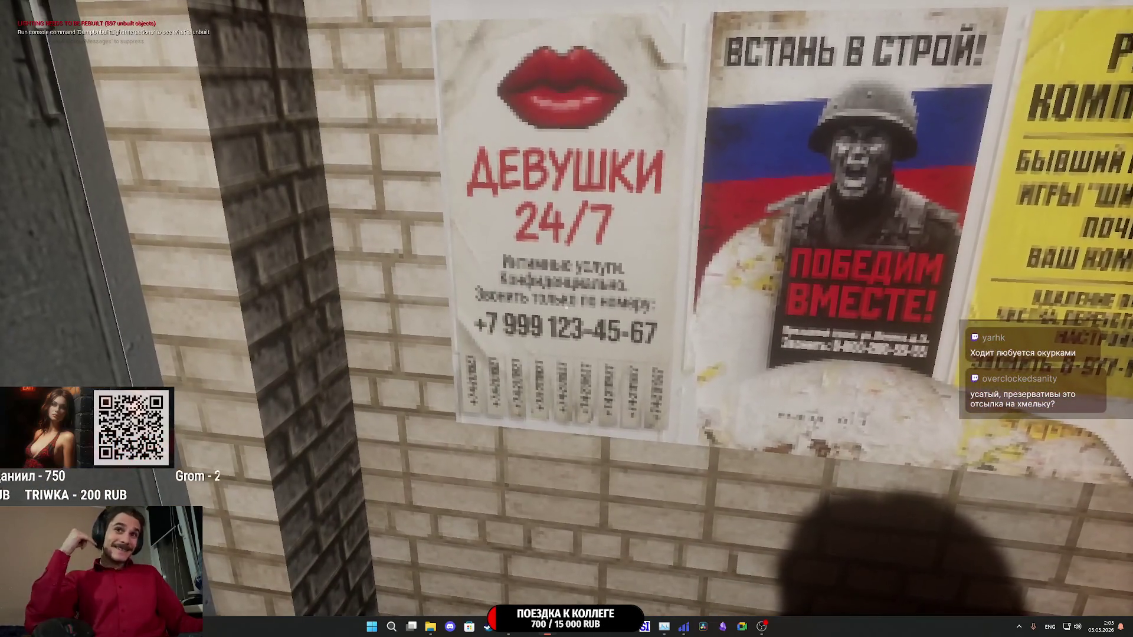
key(w)
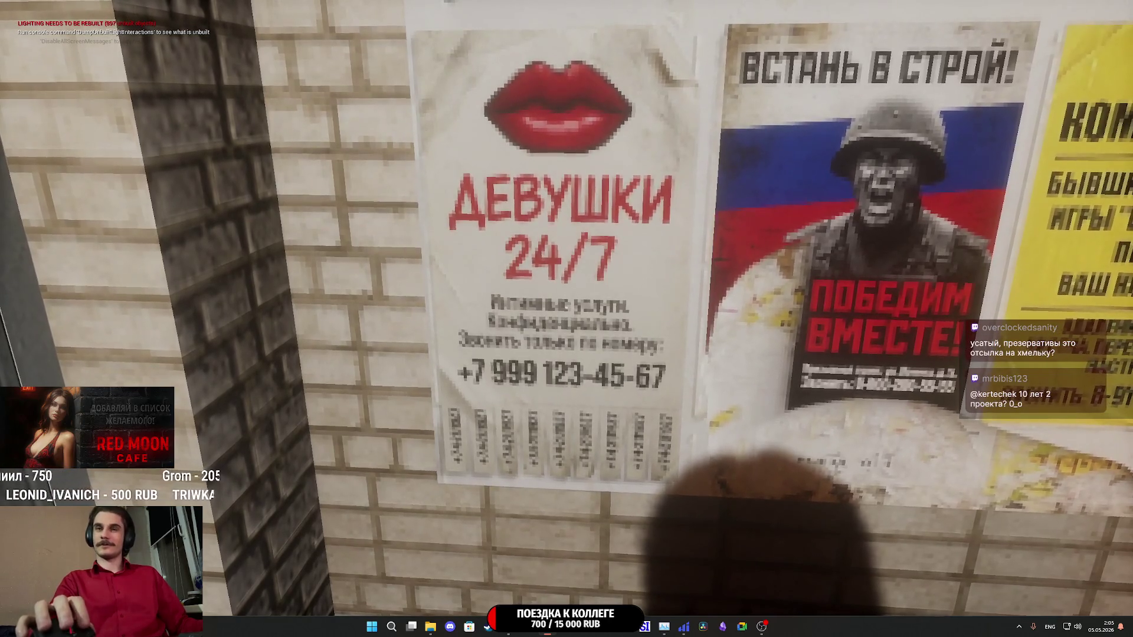
- Back away from the posters and move up to the green bench
key(s)
key(d)
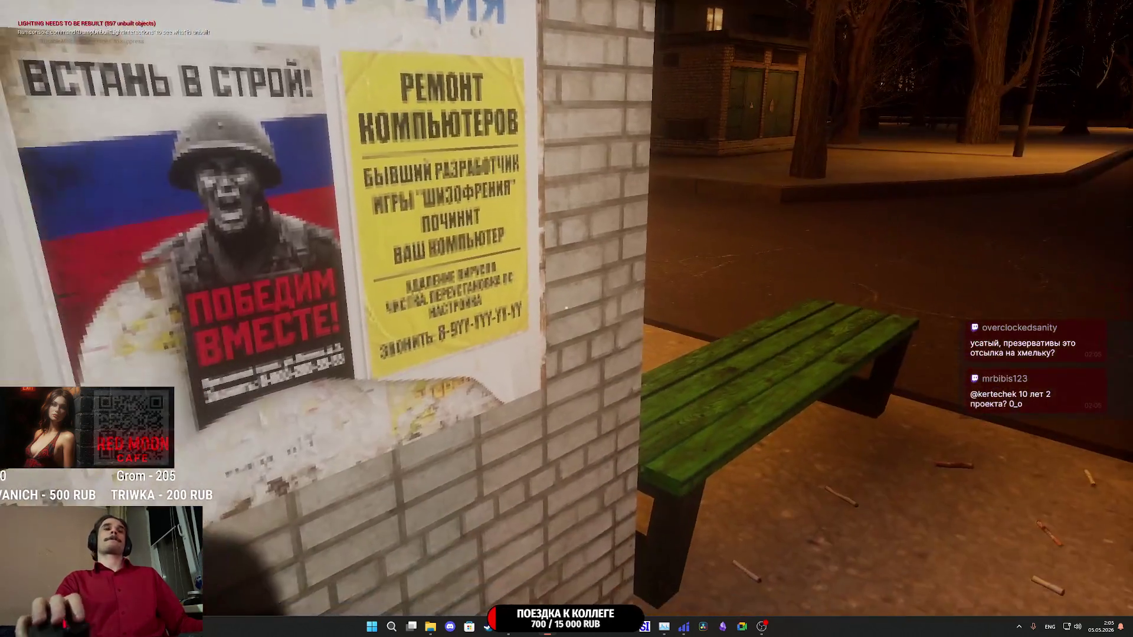
key(w)
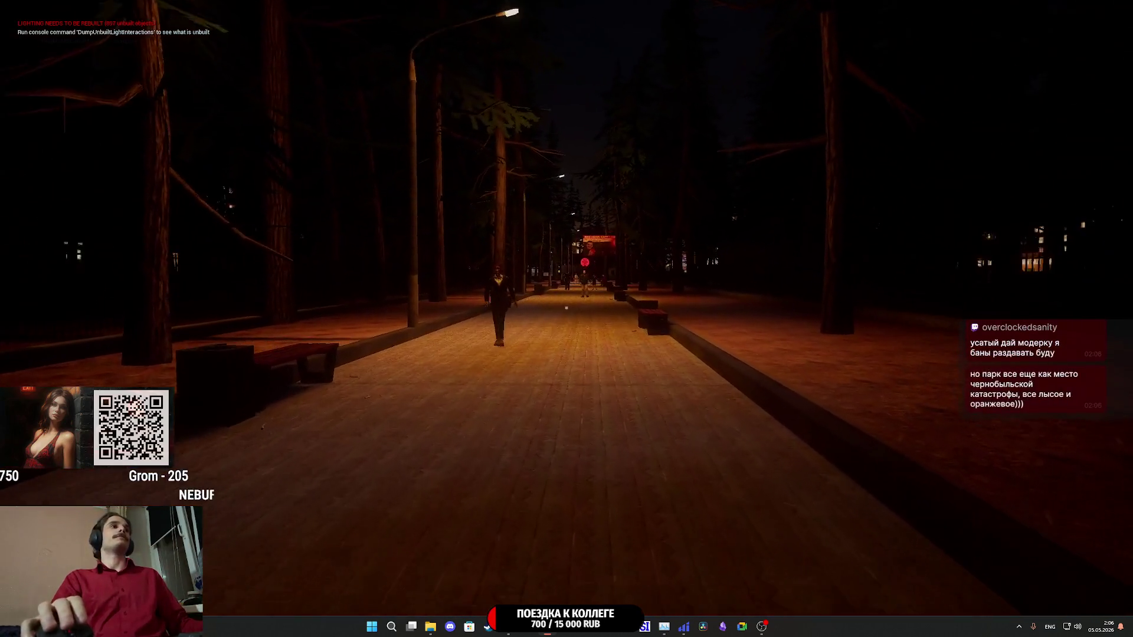
- Walk down the park path past the approaching man, then look toward the curb and lawn
key(w)
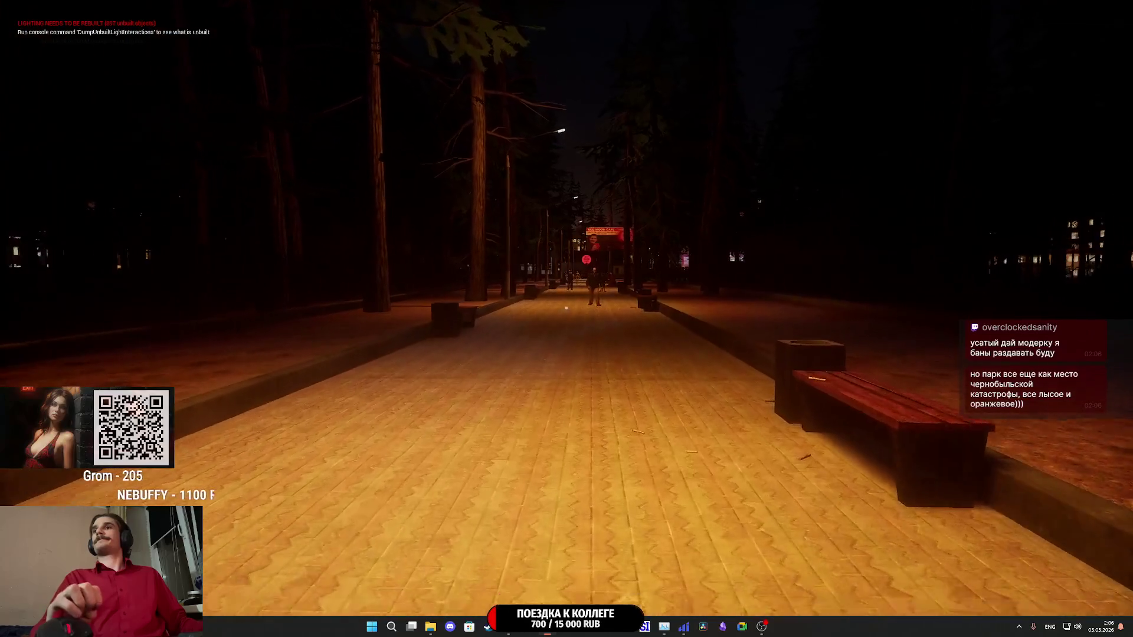
key(w)
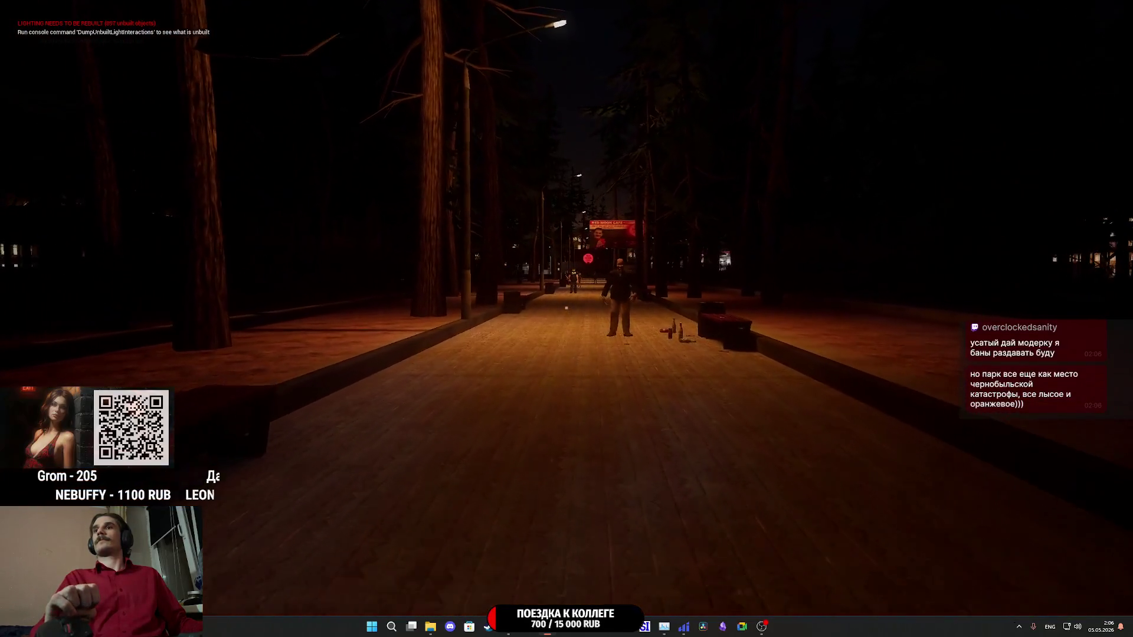
key(w)
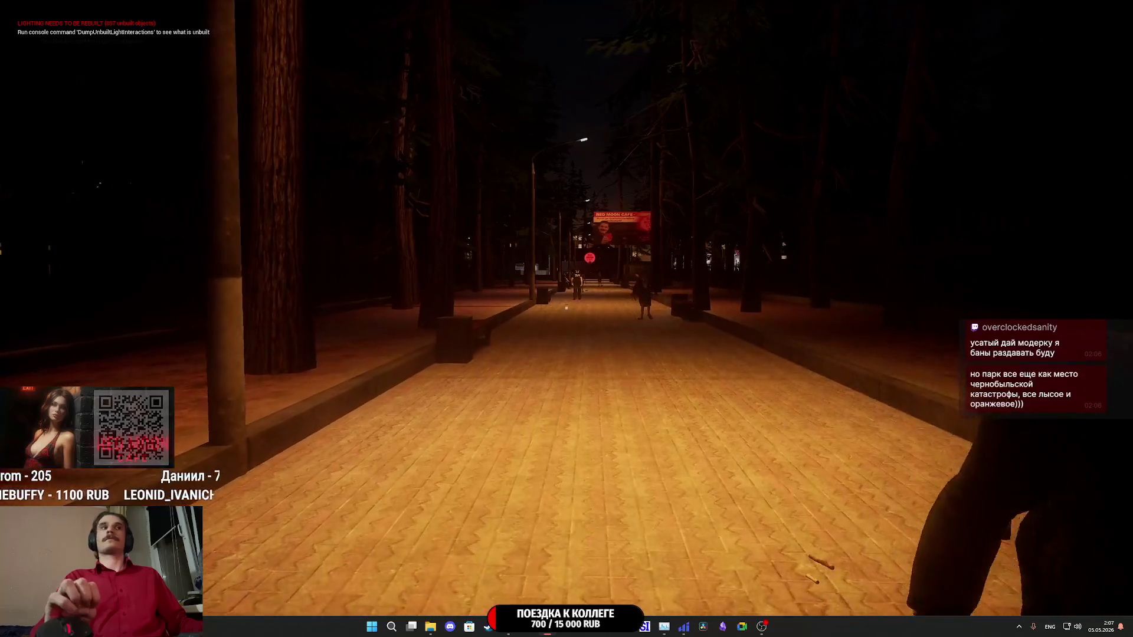
key(w)
mouse_move(566, 307)
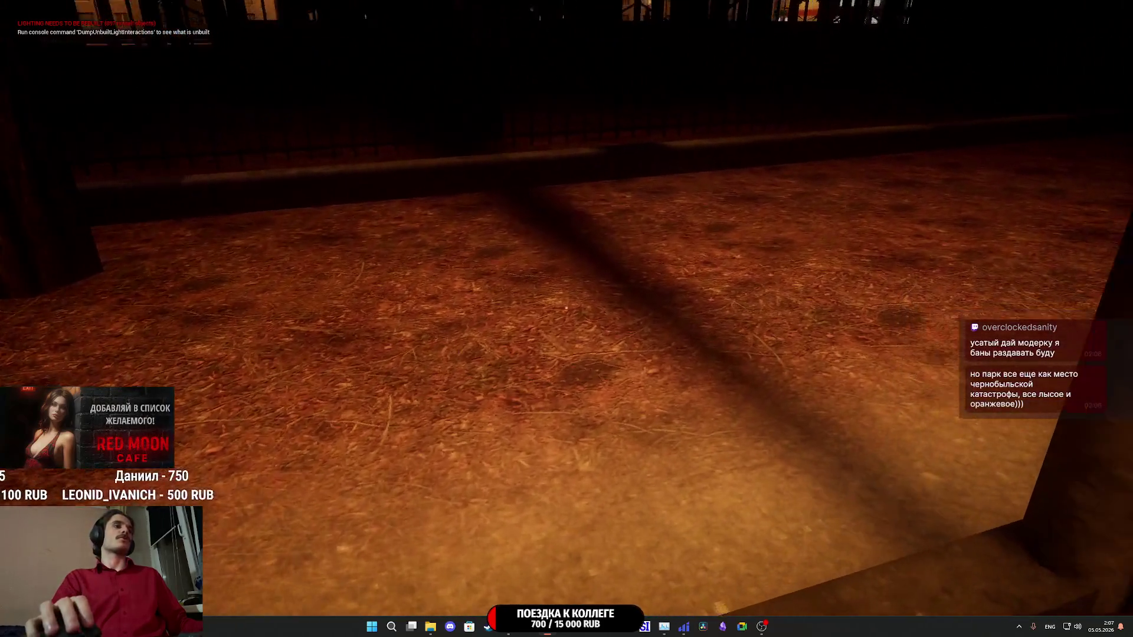
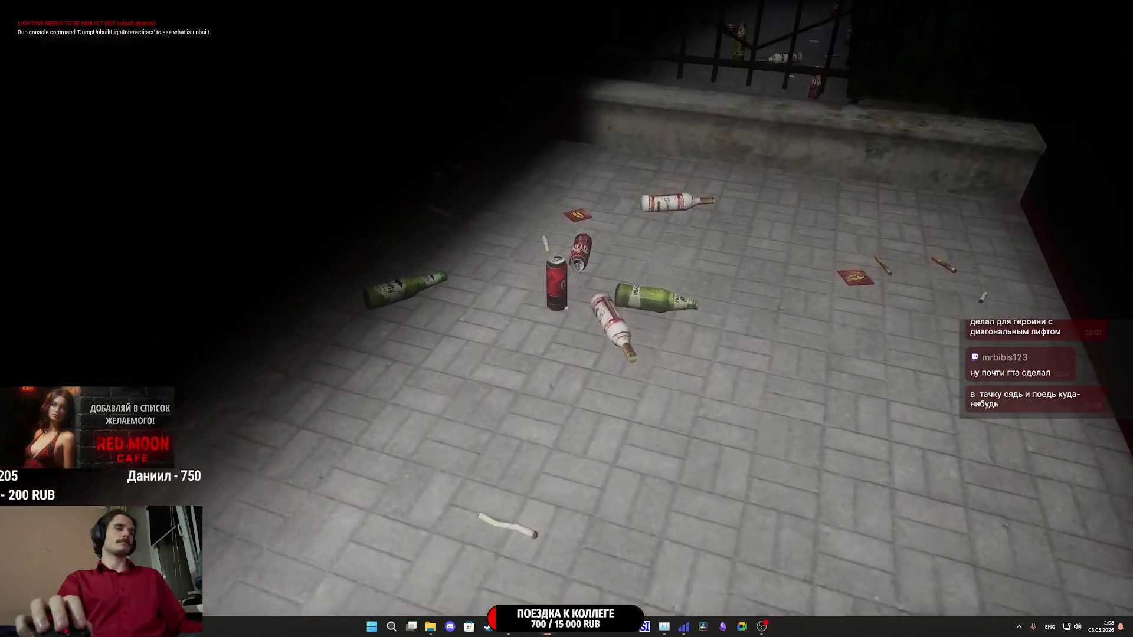
- Walk past the scattered cans and the cafe trash bin, then through the iron fence gate toward the parked car
key(w)
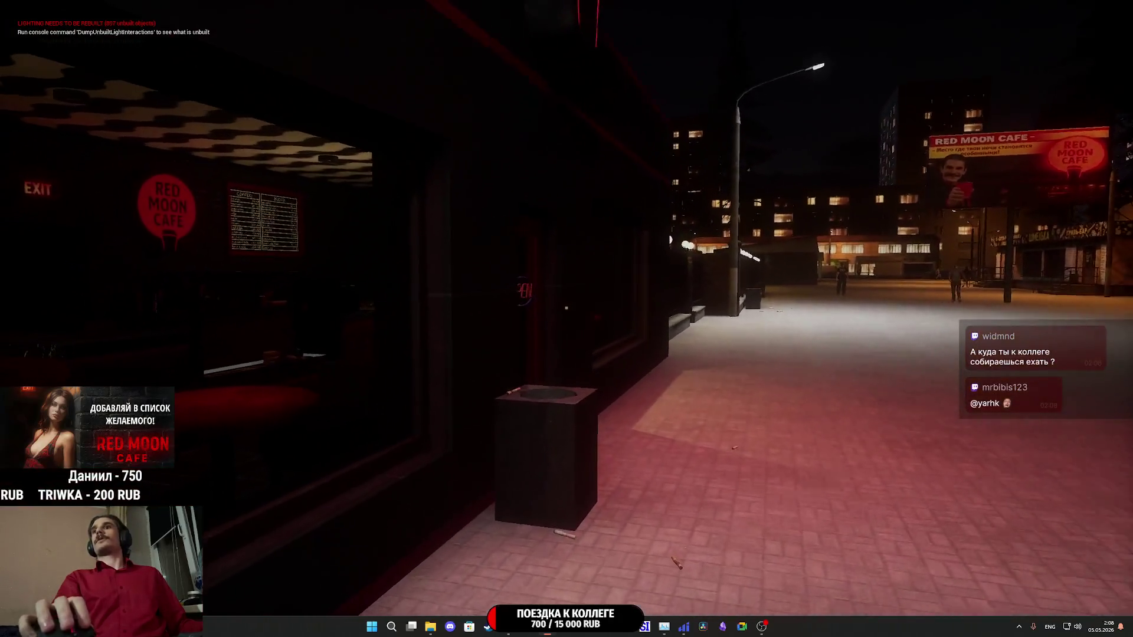
key(w)
key(w)
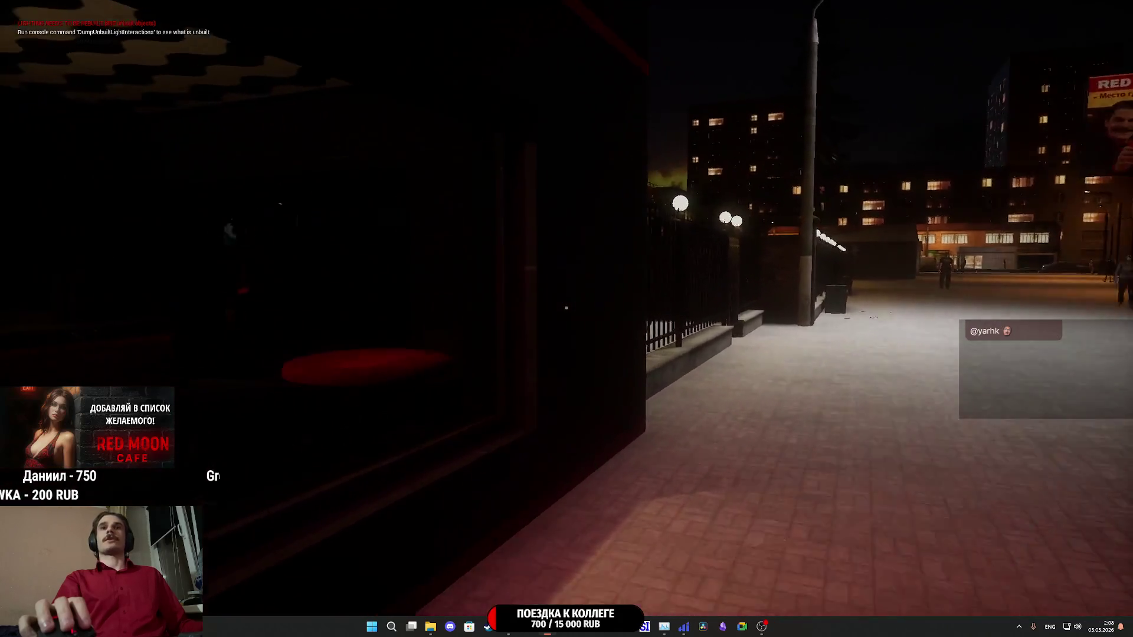
key(w)
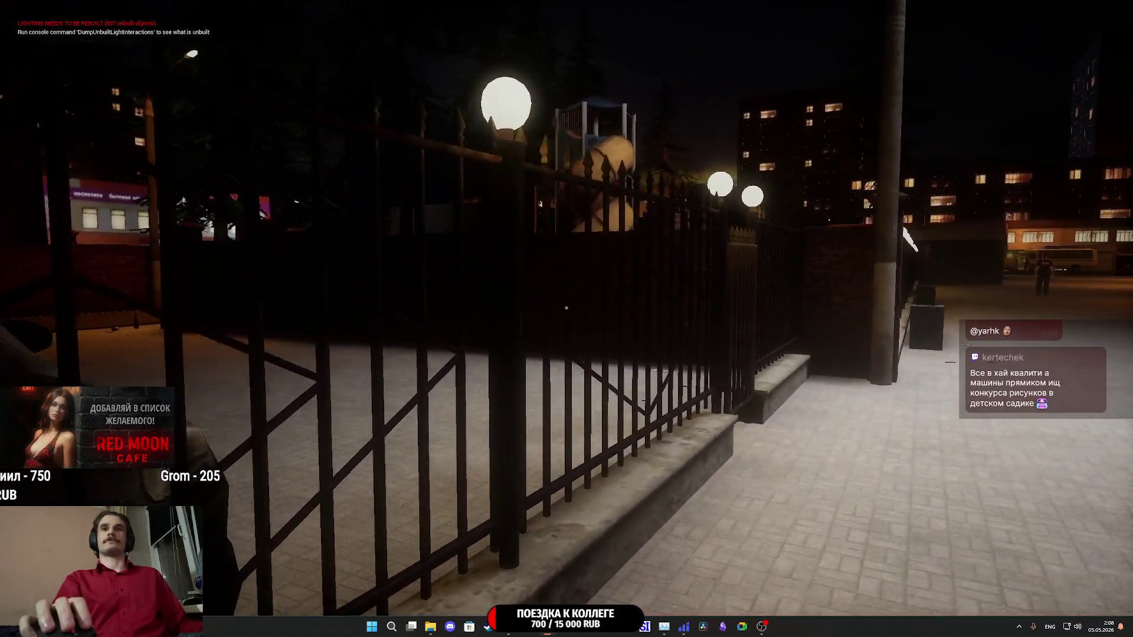
key(w)
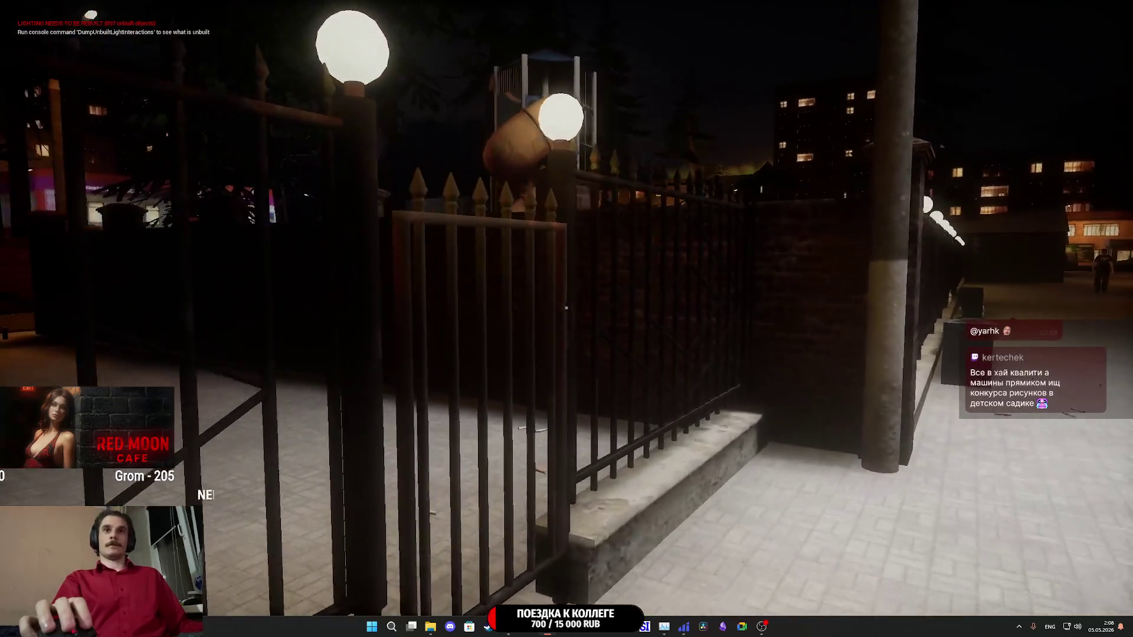
key(w)
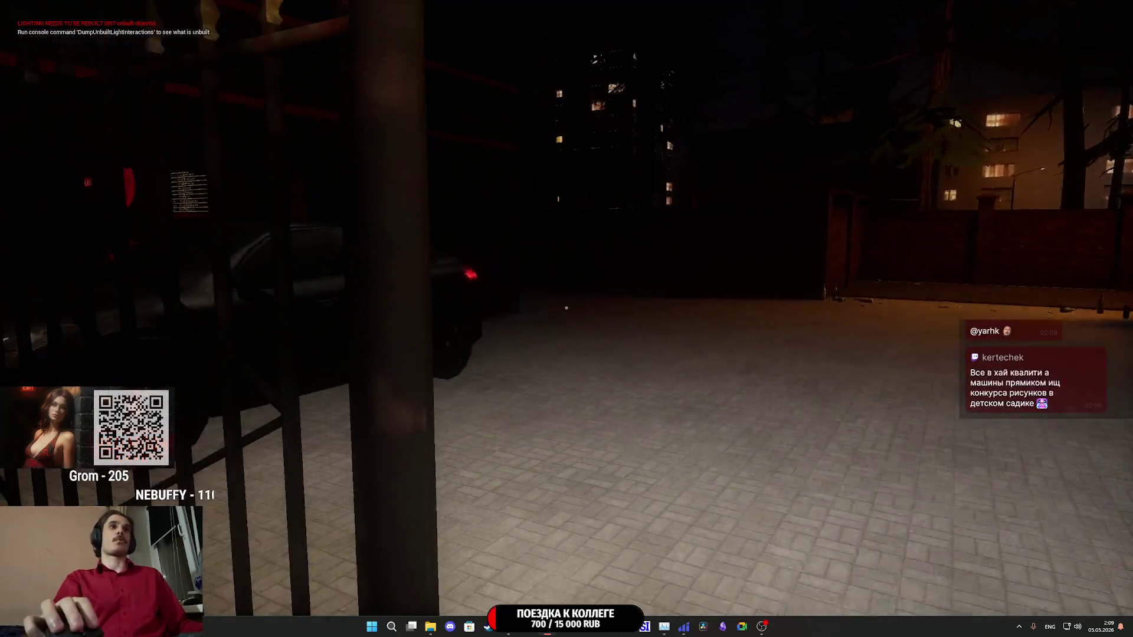
key(w)
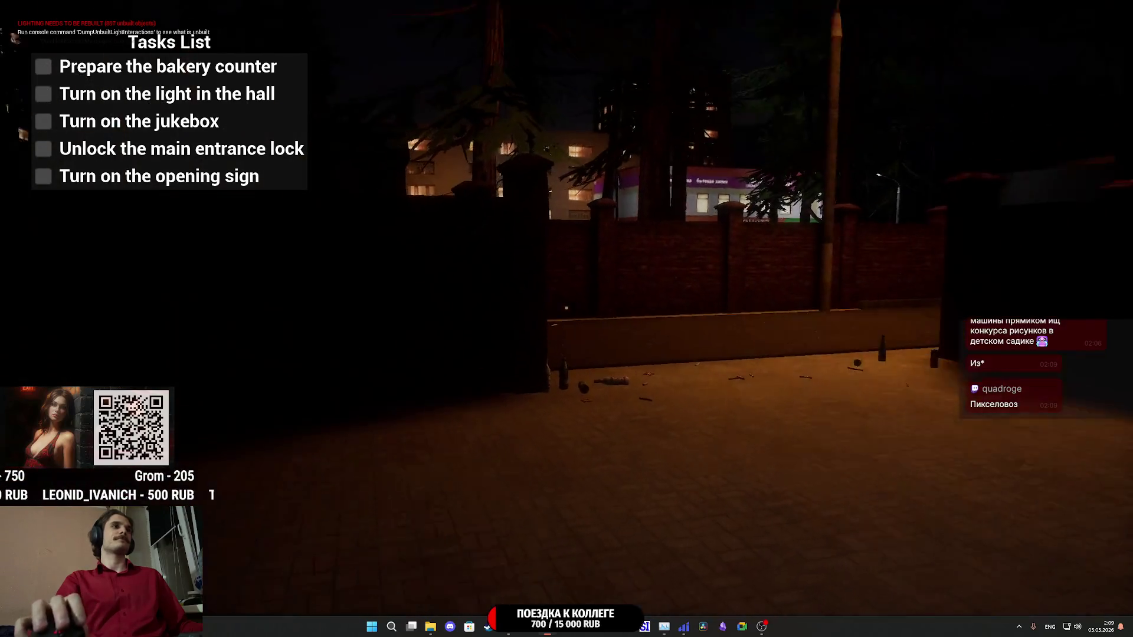
- Take the Cafe Keys from the hotbar and unlock the red cafe door
key(Tab)
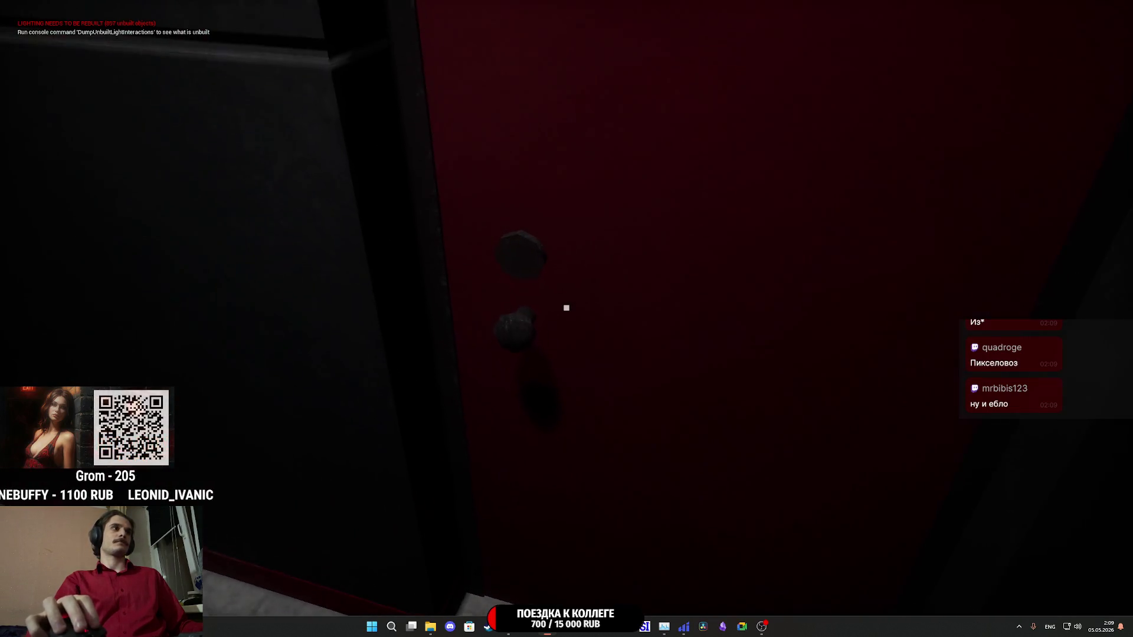
key(2)
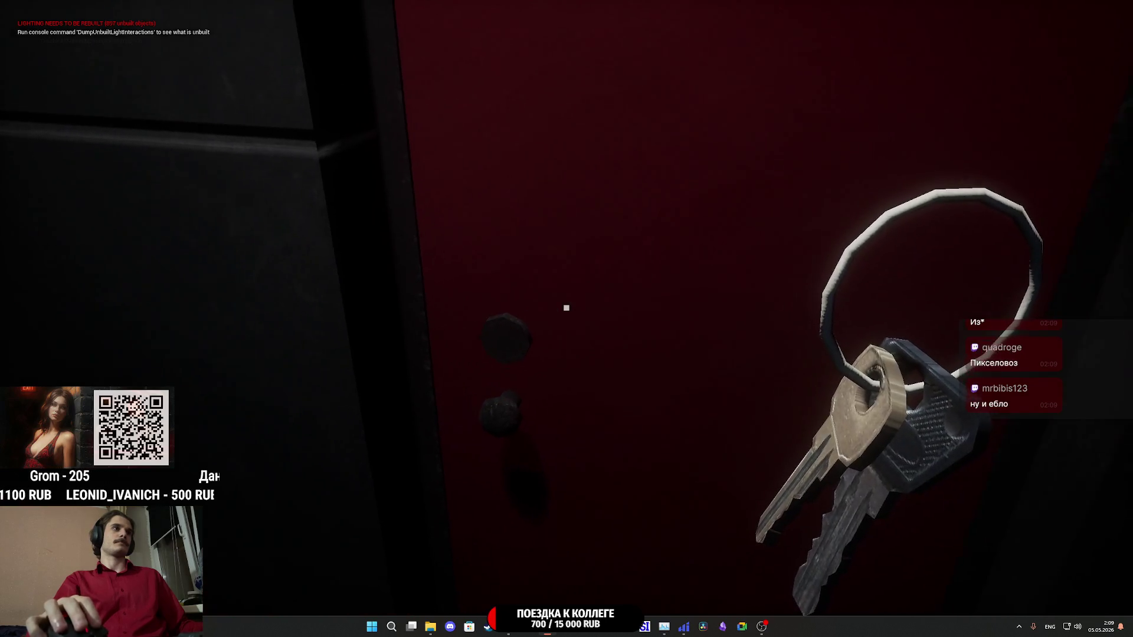
click(566, 307)
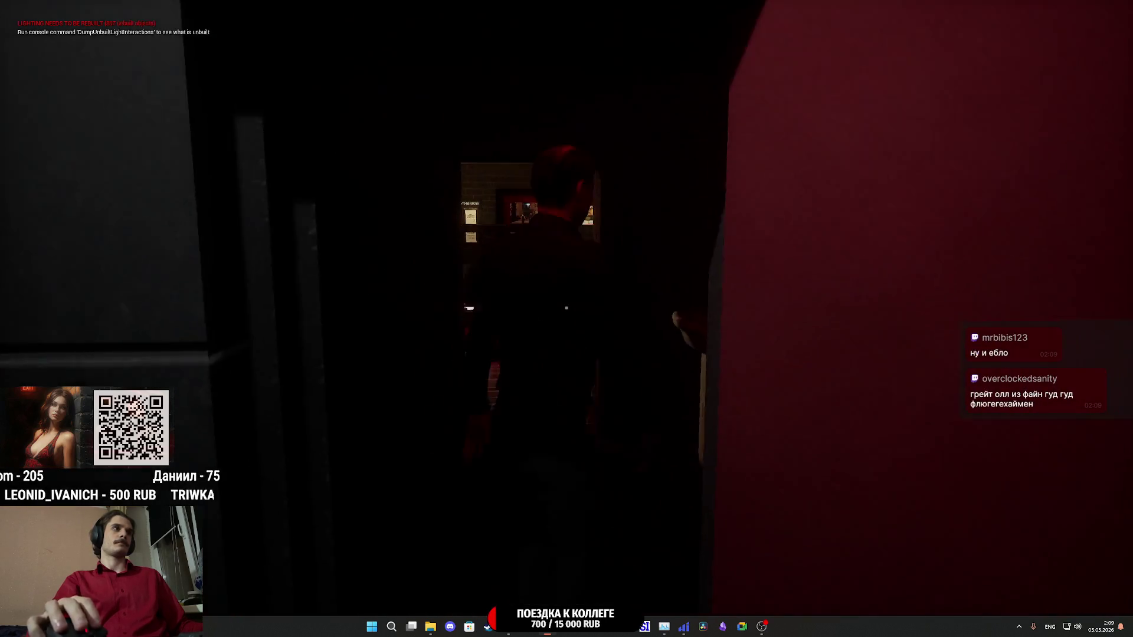
- Walk through the hallway and cafe hall to the jukebox, then stop the play-test with Esc
key(w)
key(w)
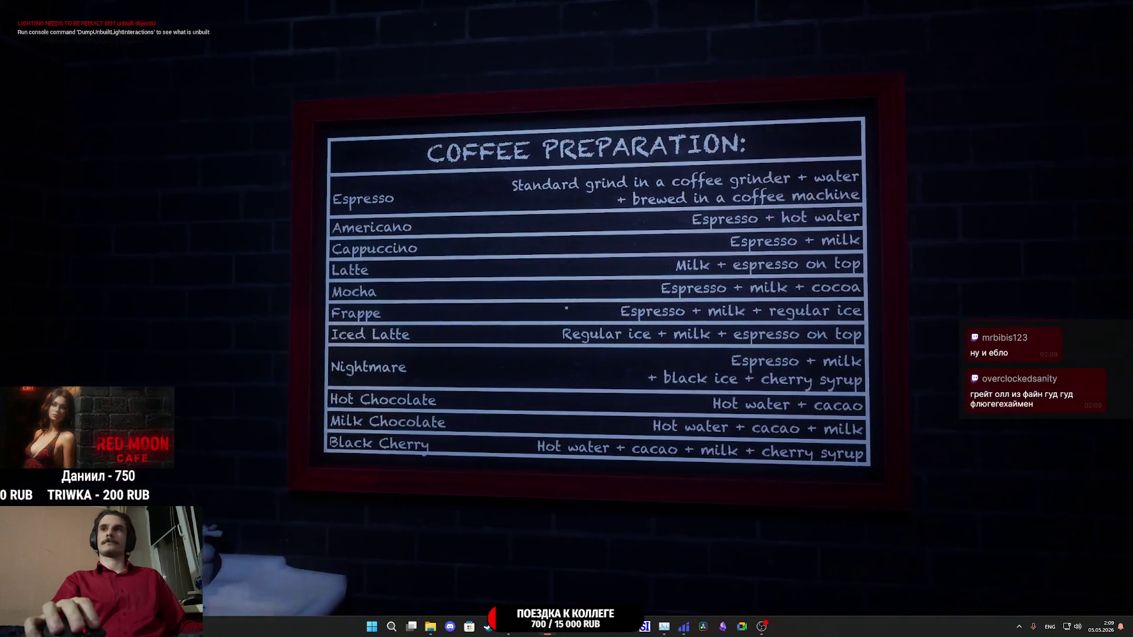
key(w)
key(w)
key(w)
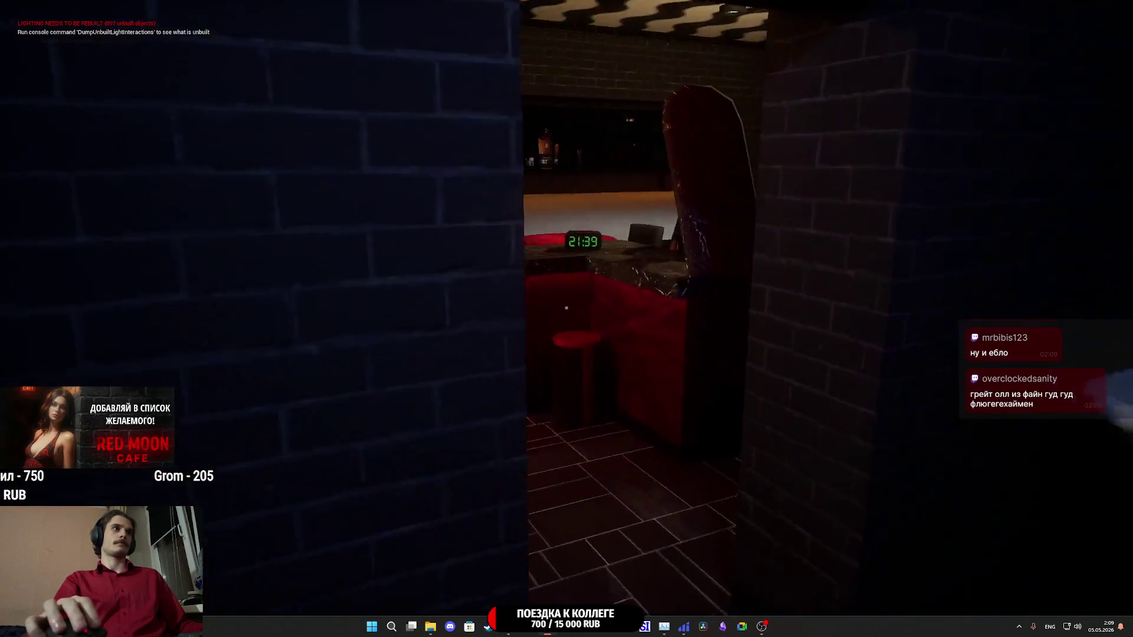
key(w)
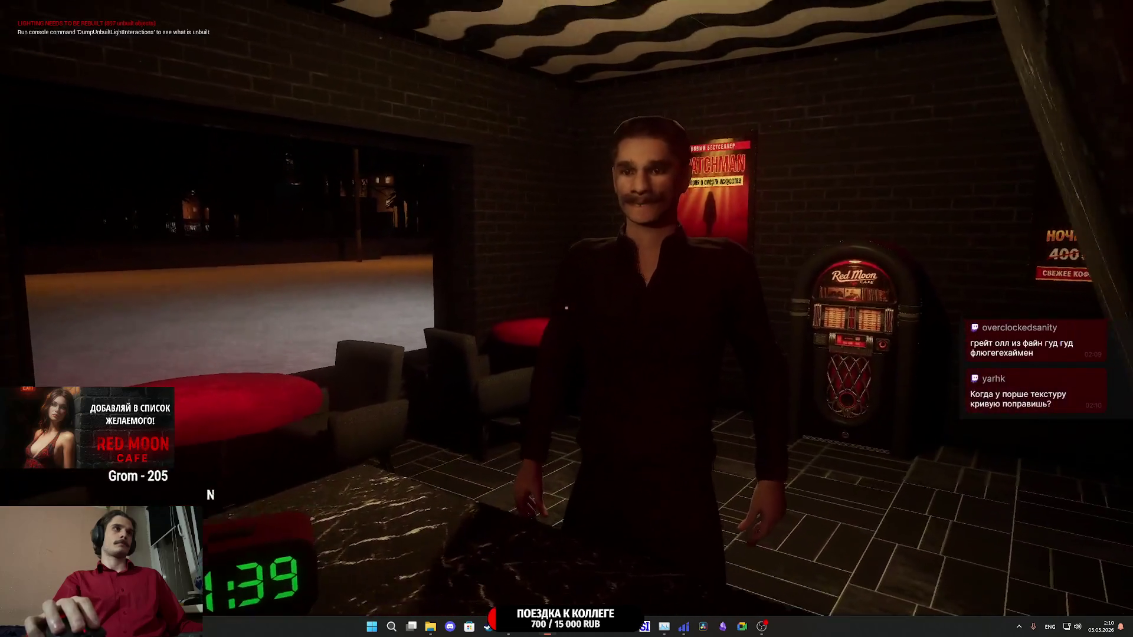
key(w)
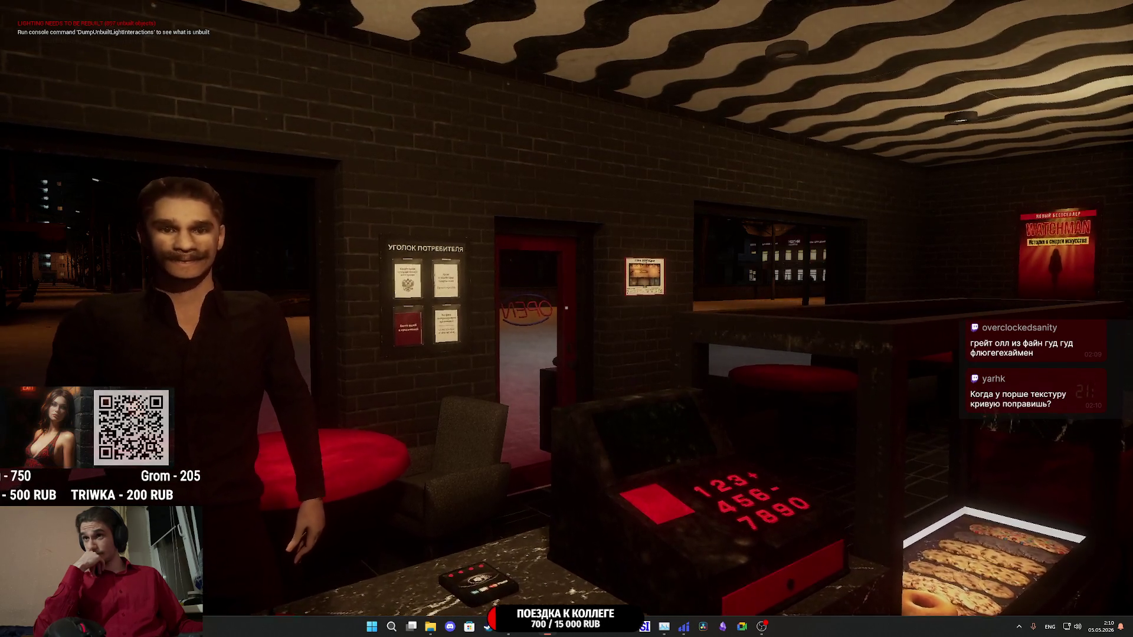
key(w)
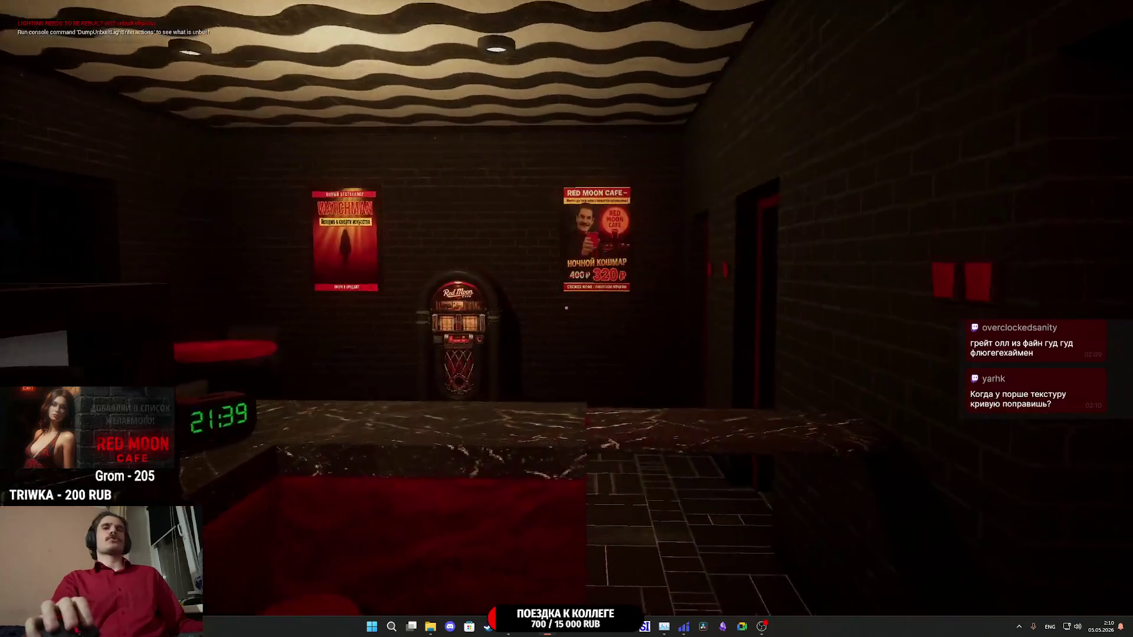
key(w)
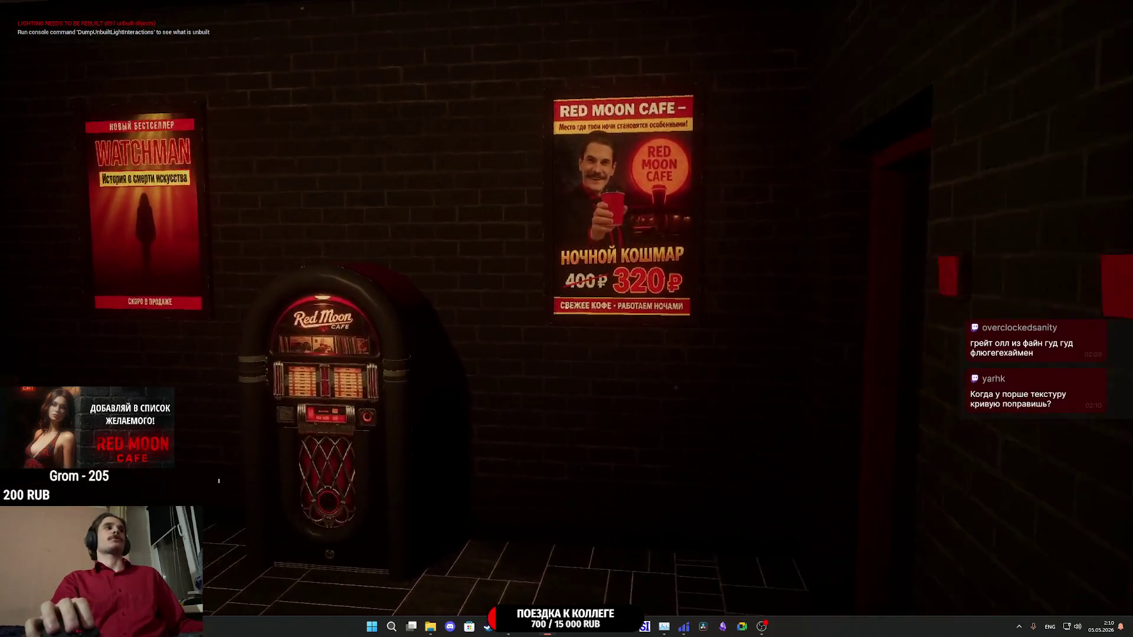
key(w)
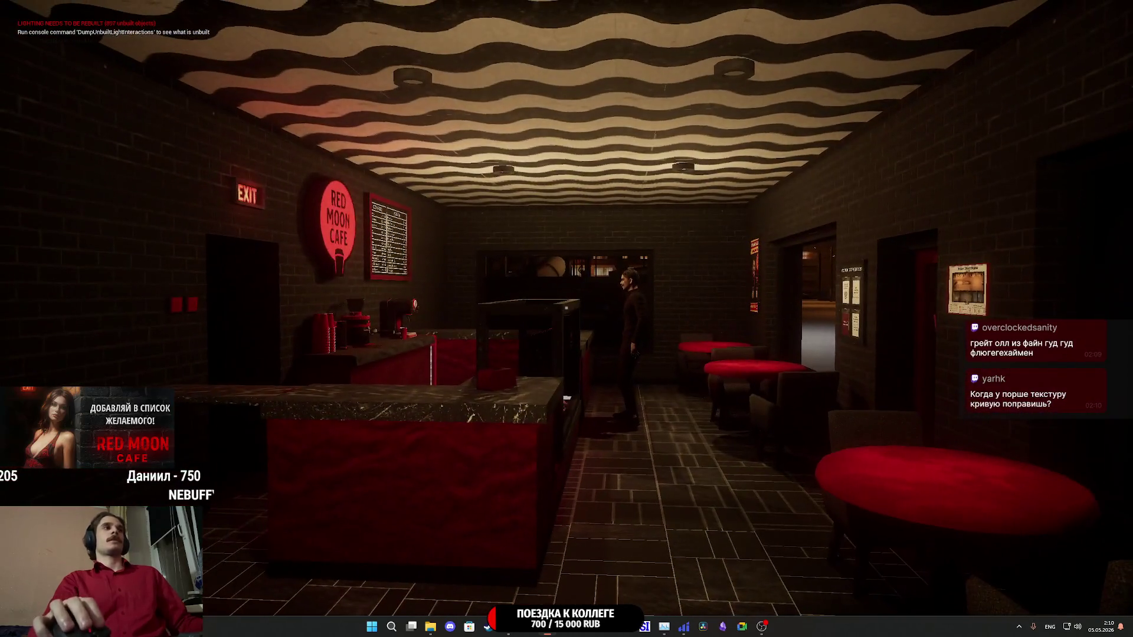
key(Escape)
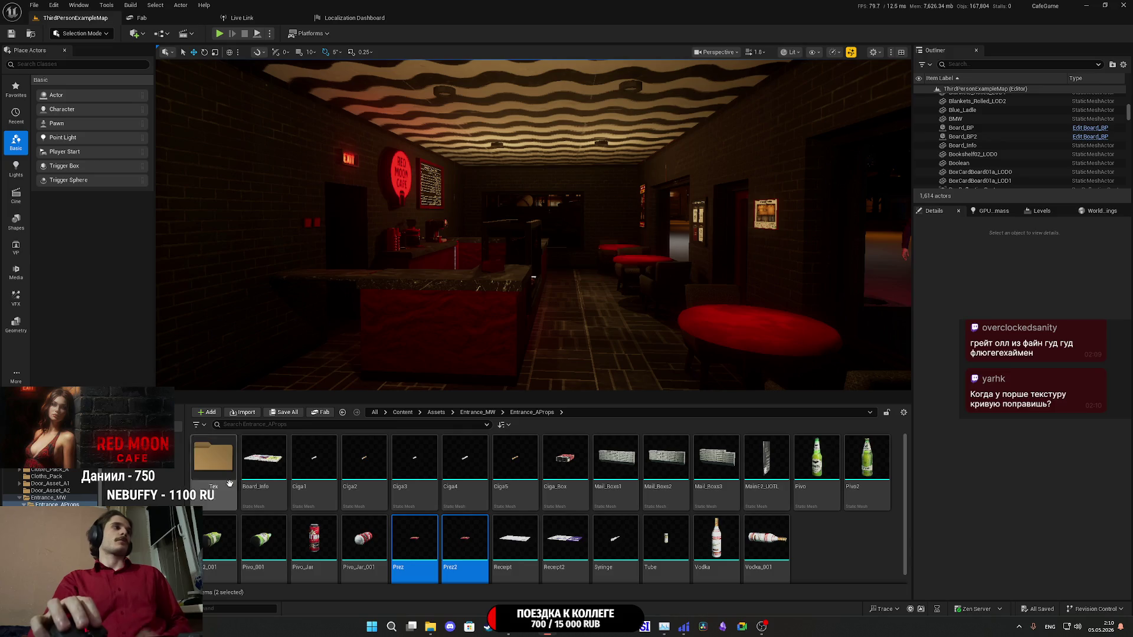
mouse_move(654, 565)
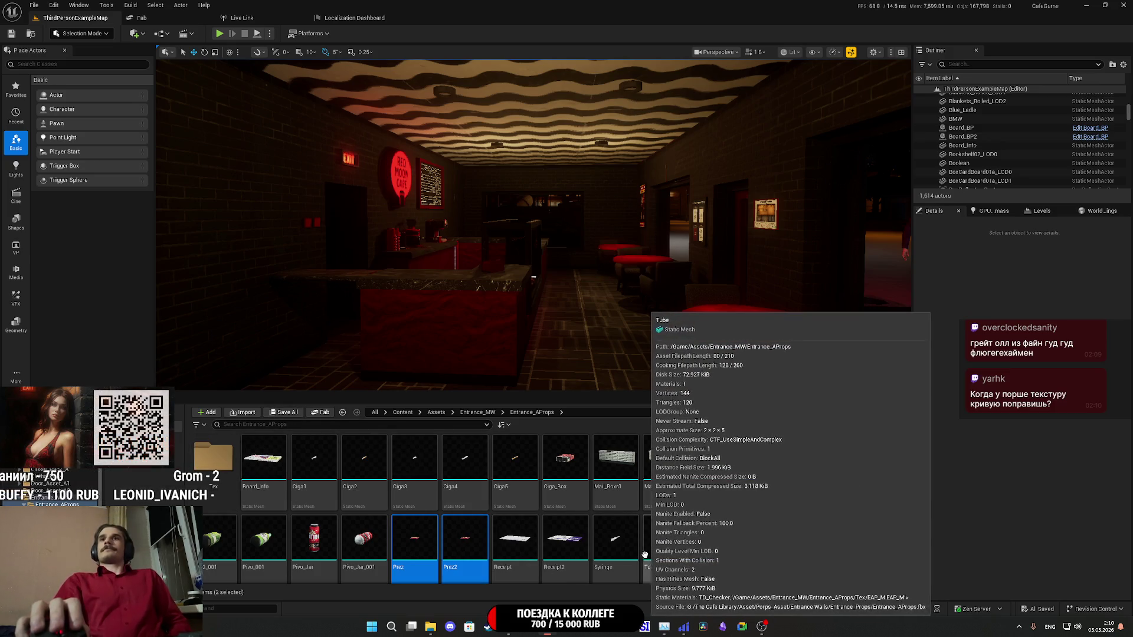
mouse_move(629, 551)
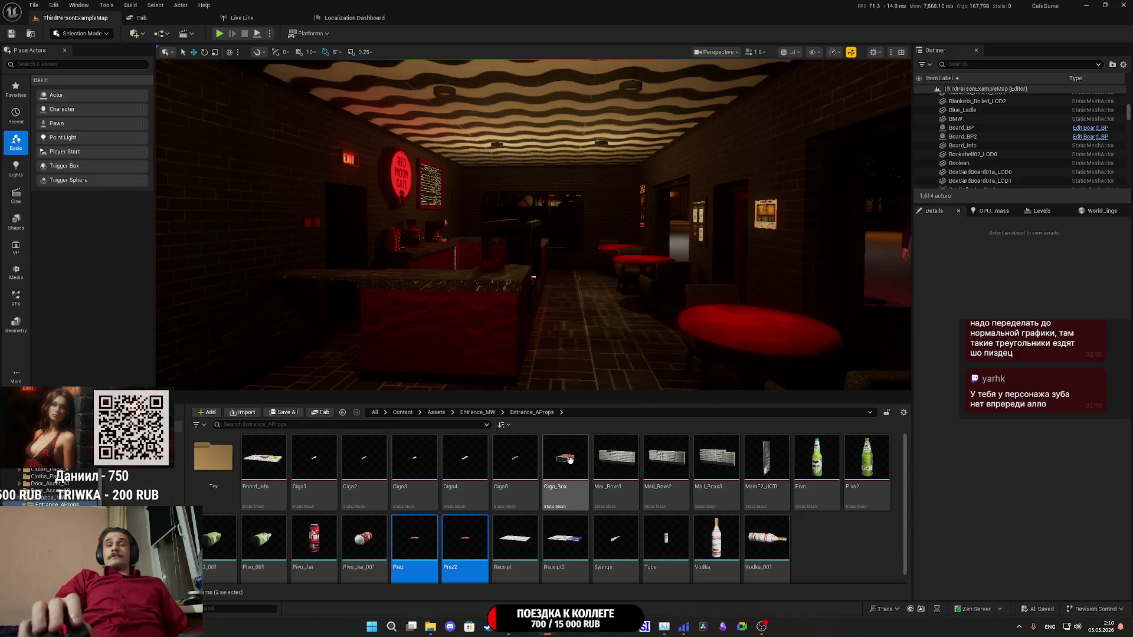
mouse_move(566, 265)
mouse_down()
mouse_move(507, 171)
mouse_move(366, 171)
mouse_up()
- Orbit the viewport from the lit apartment buildings to the garages and shop, then down the dark street
mouse_move(472, 165)
mouse_down()
mouse_move(507, 168)
mouse_move(455, 168)
mouse_move(478, 165)
mouse_up()
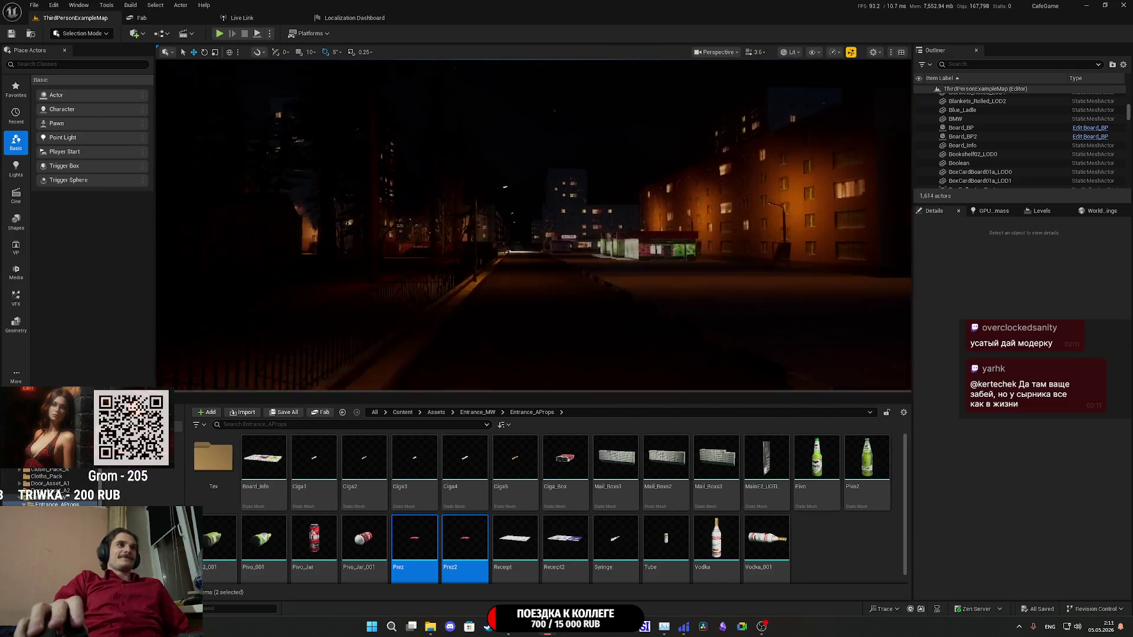
drag(478, 166, 413, 155)
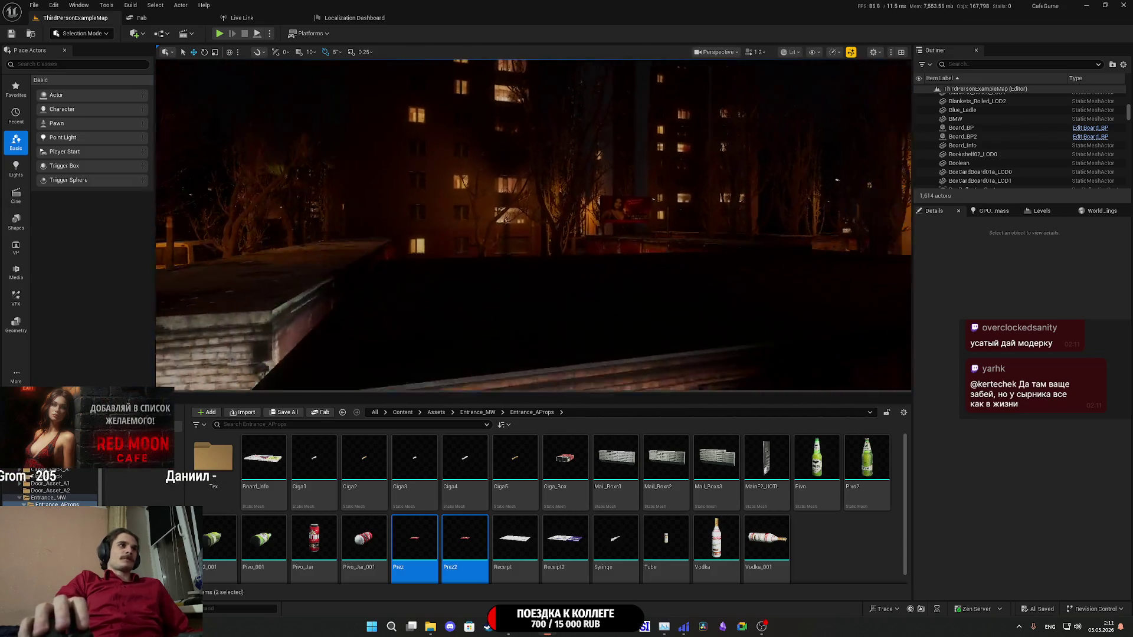
mouse_move(413, 154)
mouse_down()
mouse_move(449, 177)
mouse_move(490, 171)
mouse_up()
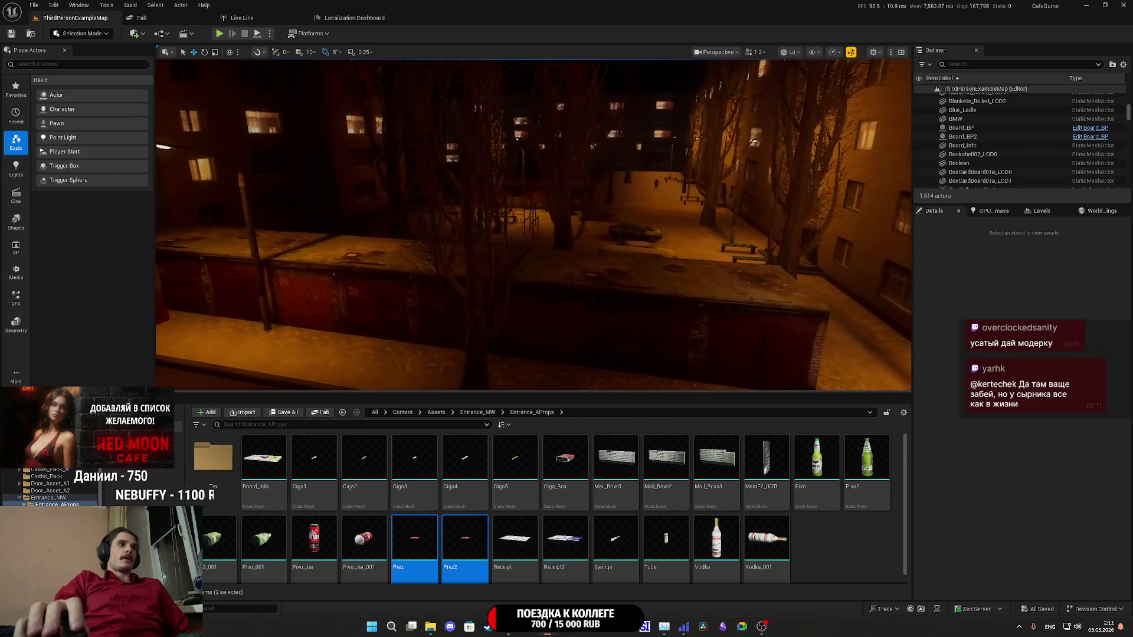
mouse_move(490, 171)
mouse_down()
mouse_move(366, 165)
mouse_move(448, 159)
mouse_move(431, 154)
mouse_move(419, 124)
mouse_move(413, 171)
mouse_move(313, 423)
mouse_up()
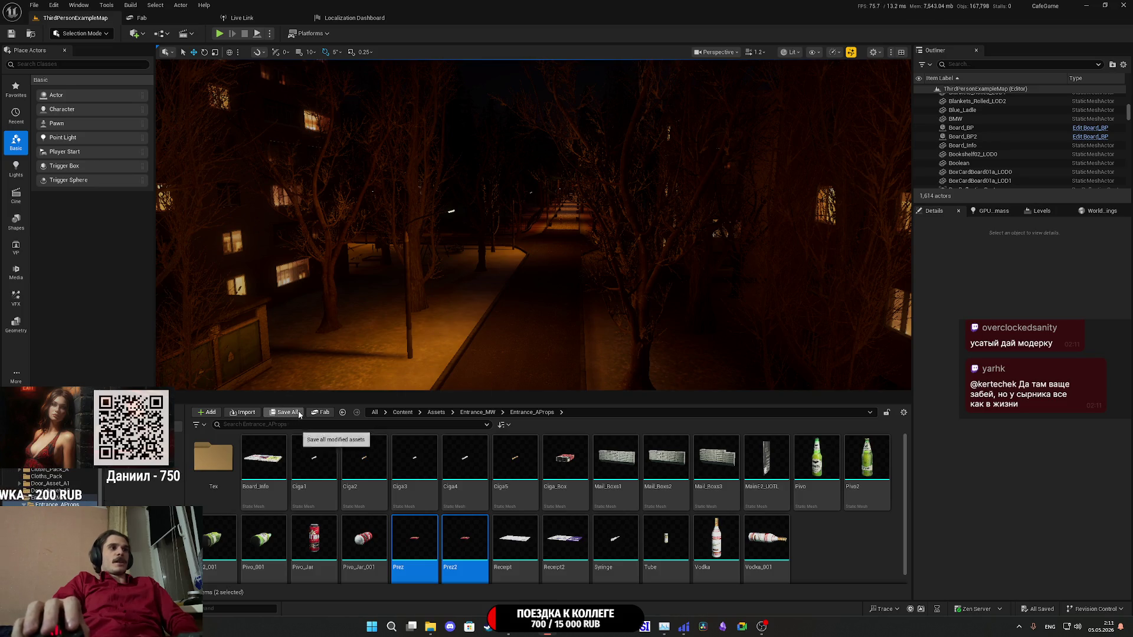
- Bring Chrome forward on the Twitch stream manager, then switch to the google.ru tab
mouse_move(487, 626)
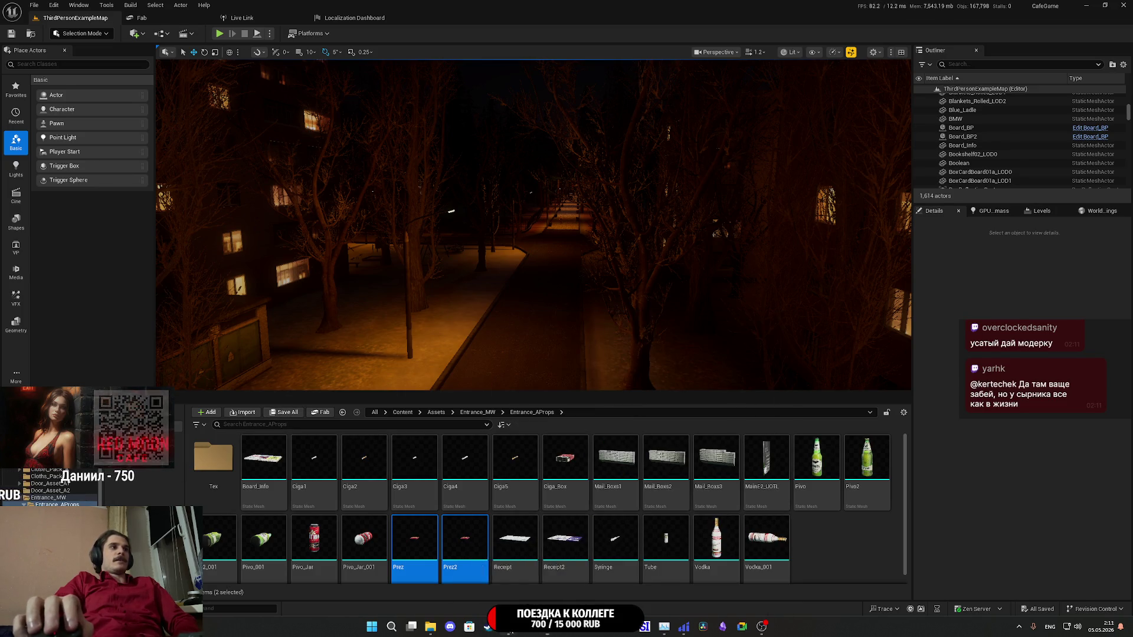
click(517, 603)
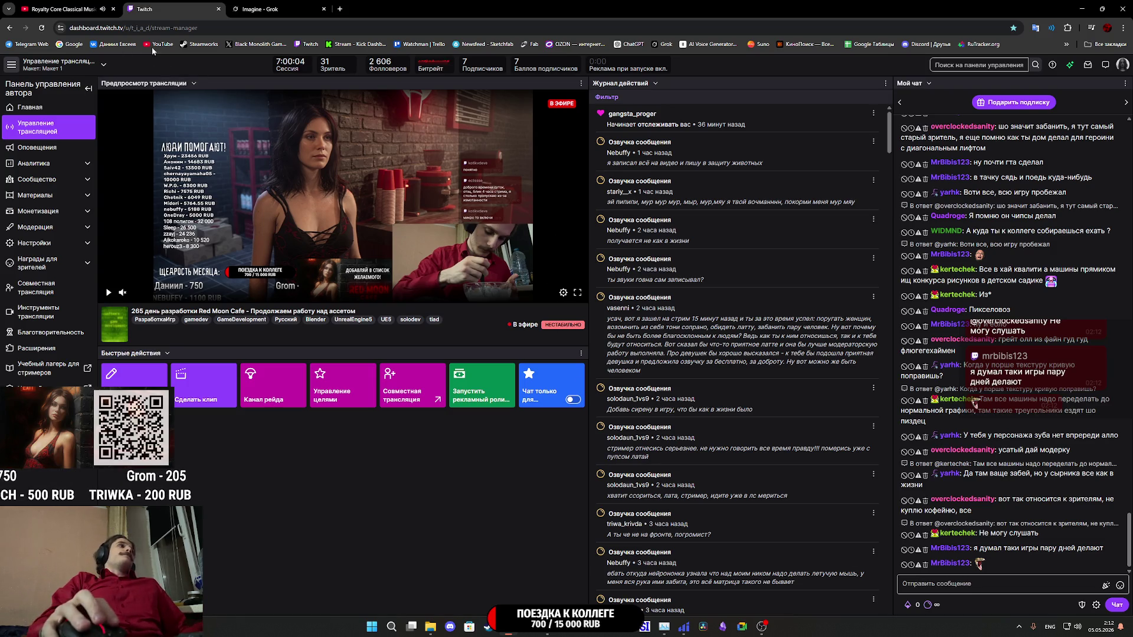
click(377, 5)
text(google.ru)
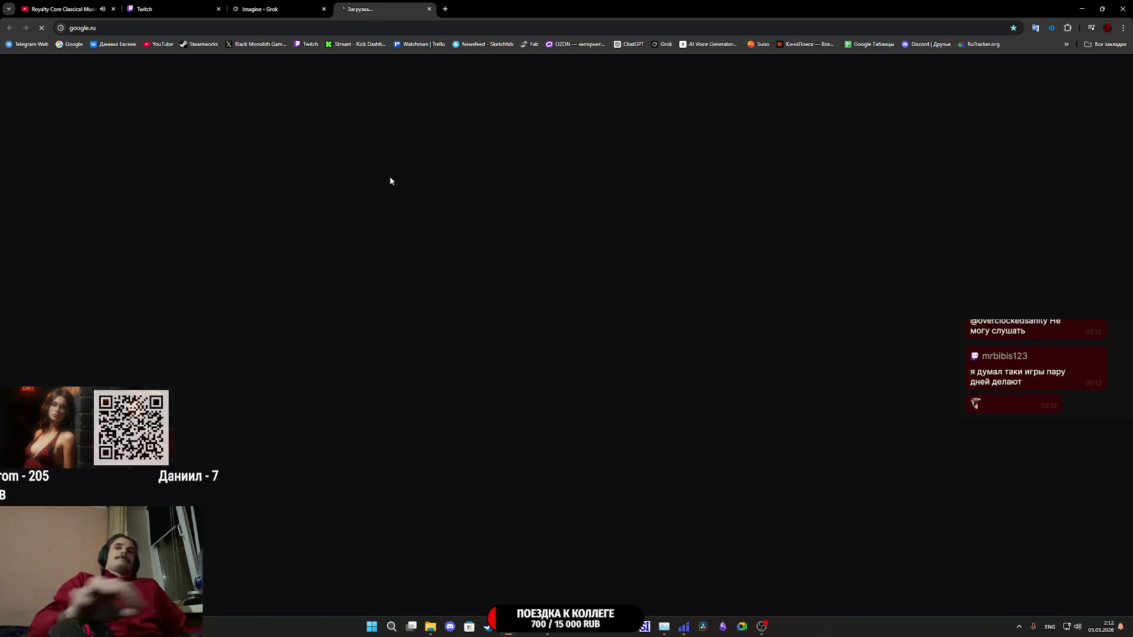
- In a fresh tab, search Google for 'игры сделанные за 2 дня' and open the Ludum Dare 56 review video
click(444, 9)
middle_click(380, 9)
click(498, 180)
text(buhs cltkfyst )
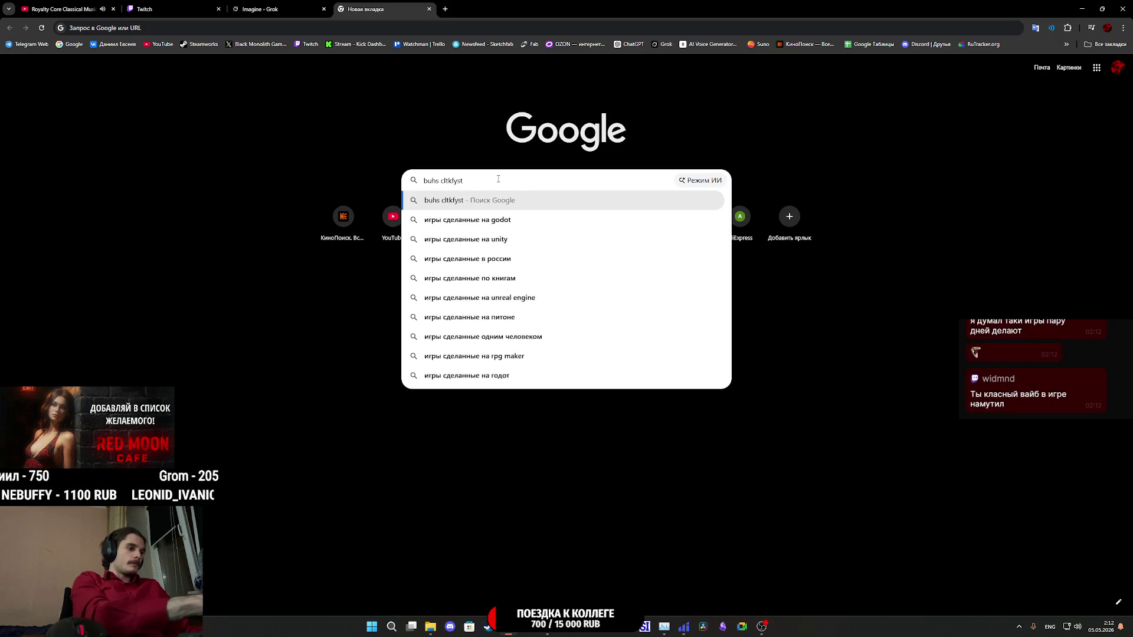
text(pf 2 lyz)
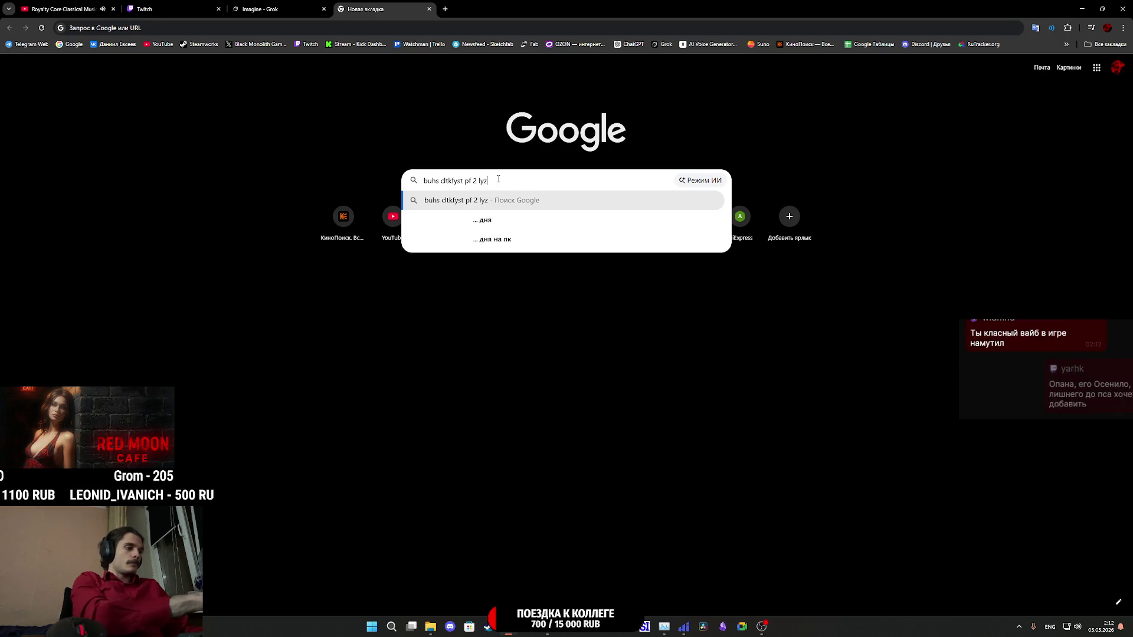
key(Return)
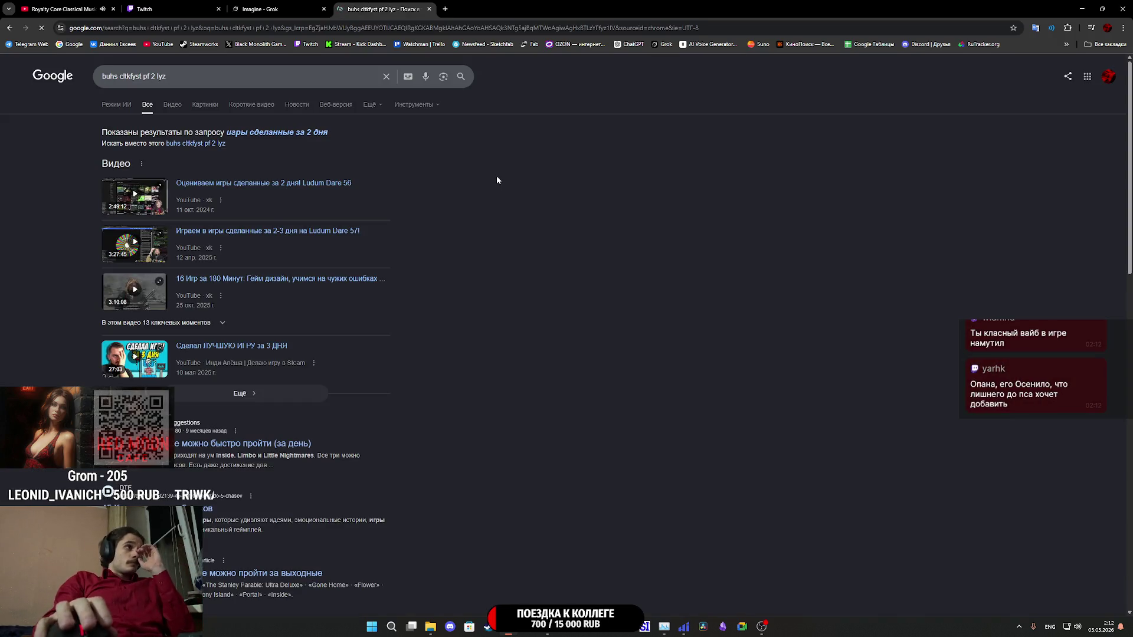
click(285, 133)
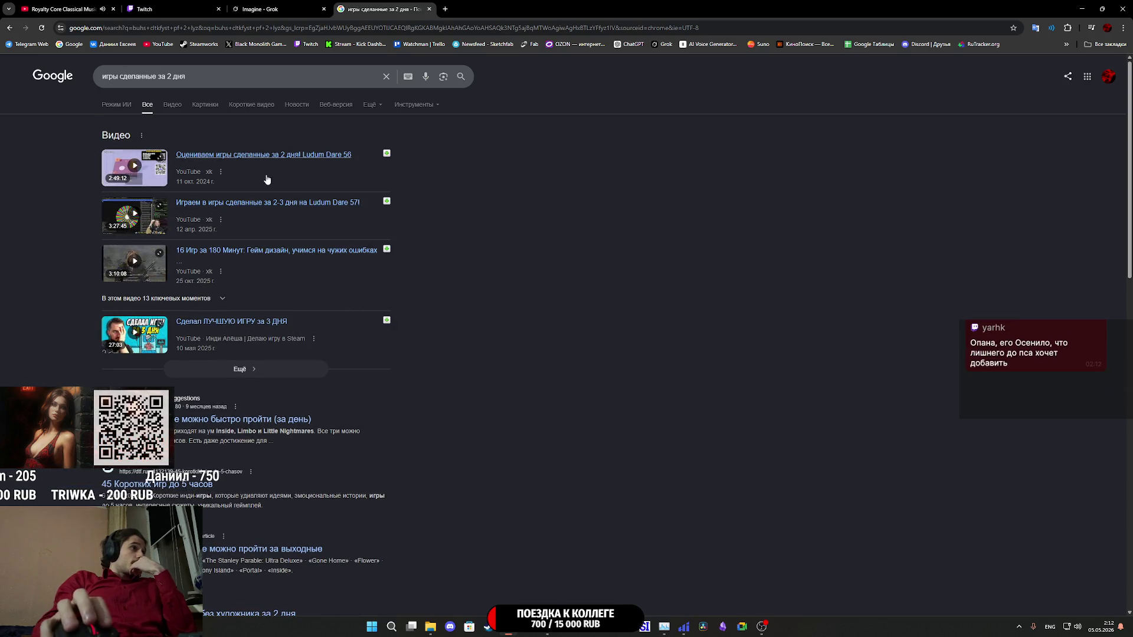
click(472, 11)
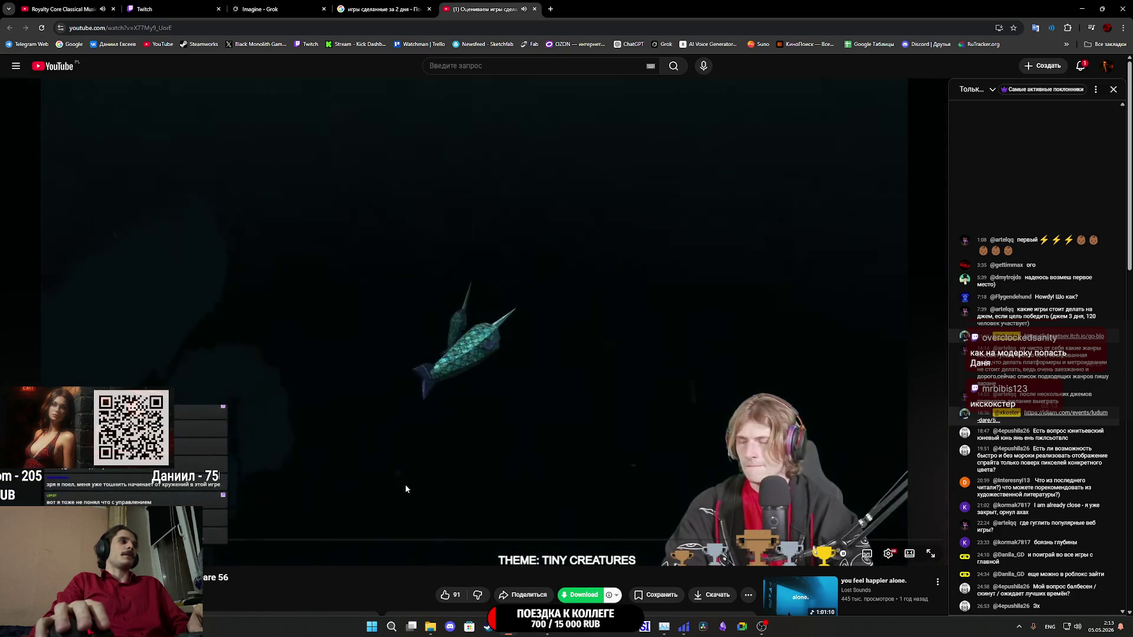
- Seek through the Ludum Dare 56 video around 47:11–47:59, skip ahead, then close its tab
click(217, 543)
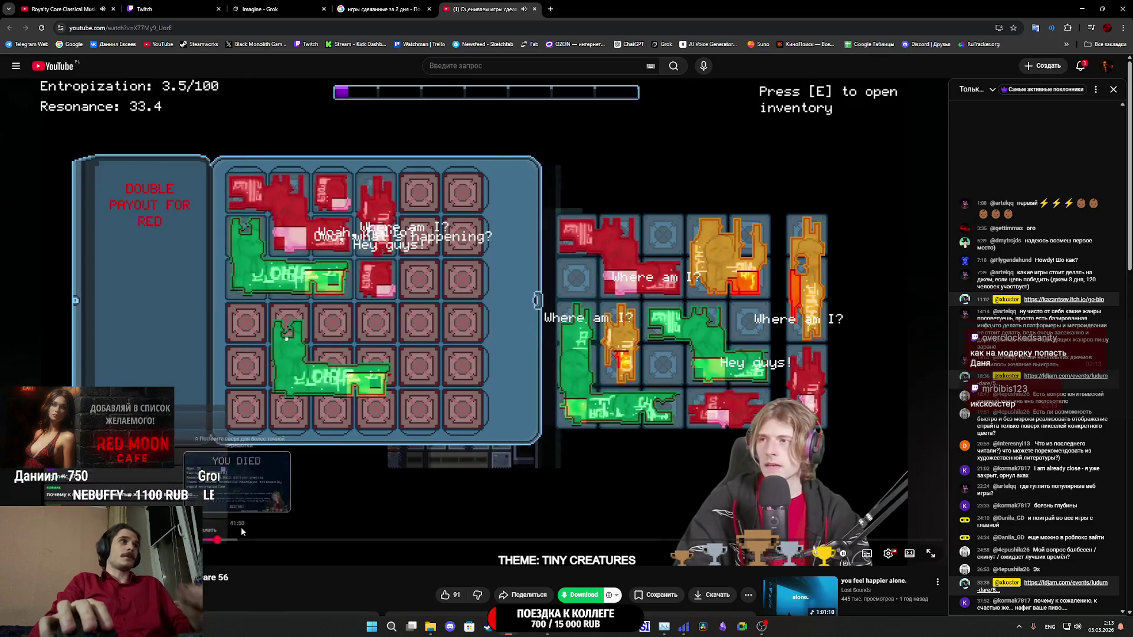
click(277, 541)
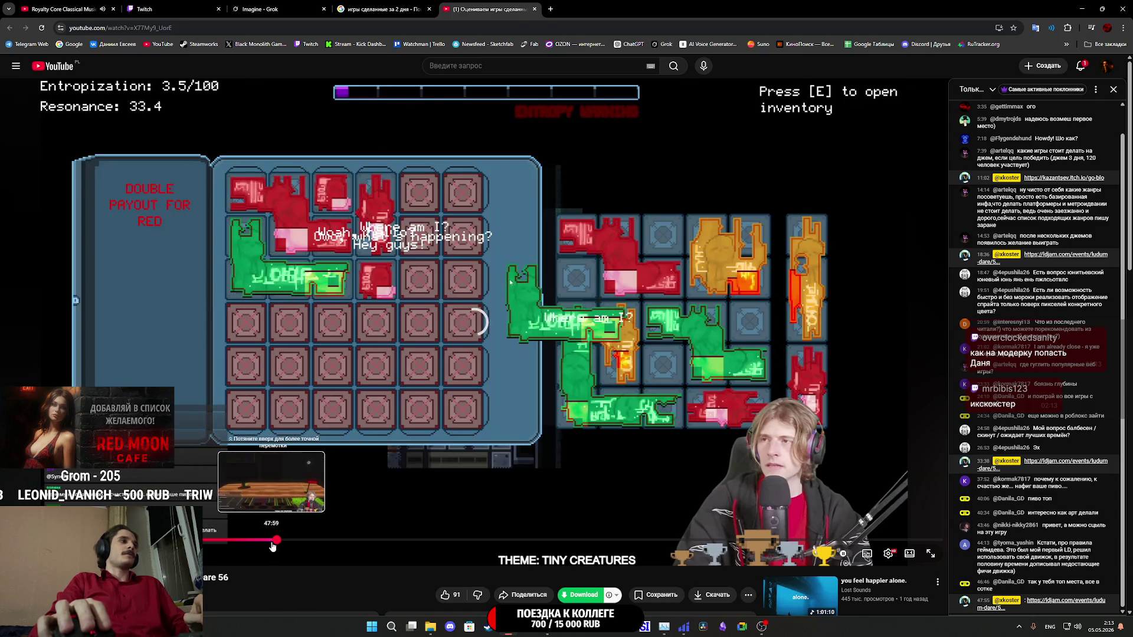
click(272, 541)
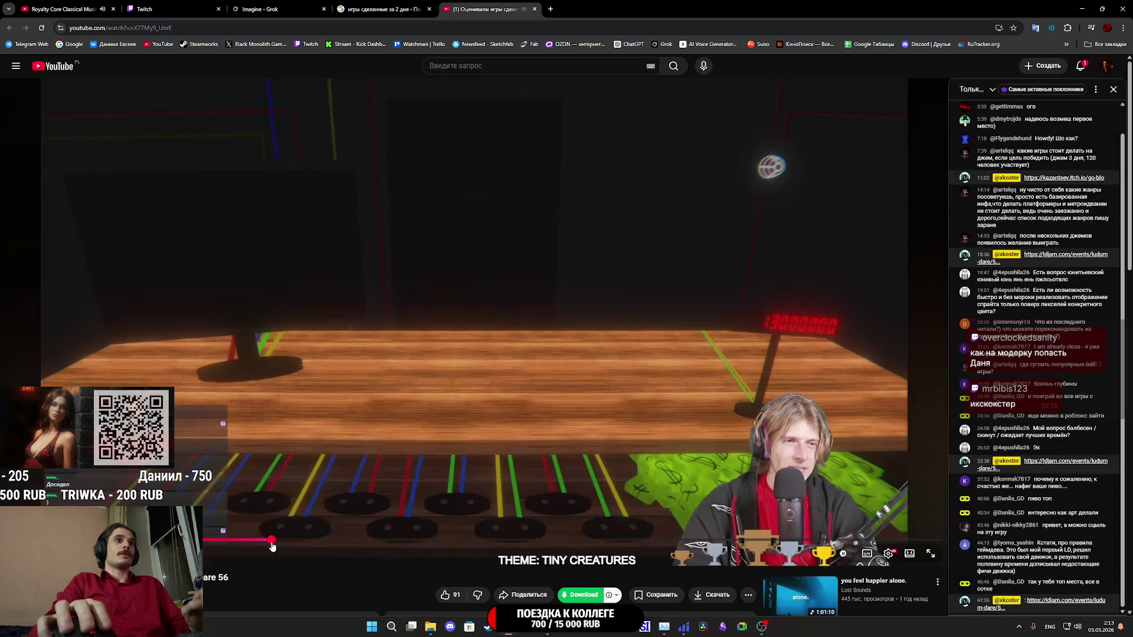
drag(270, 541, 267, 541)
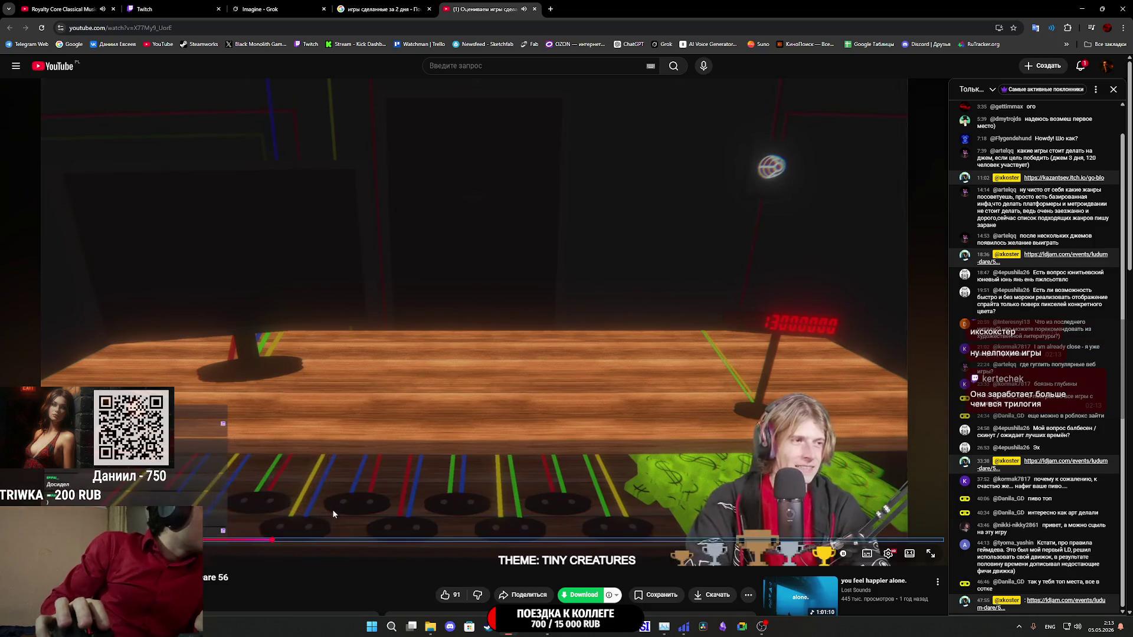
key(Right)
key(Right)
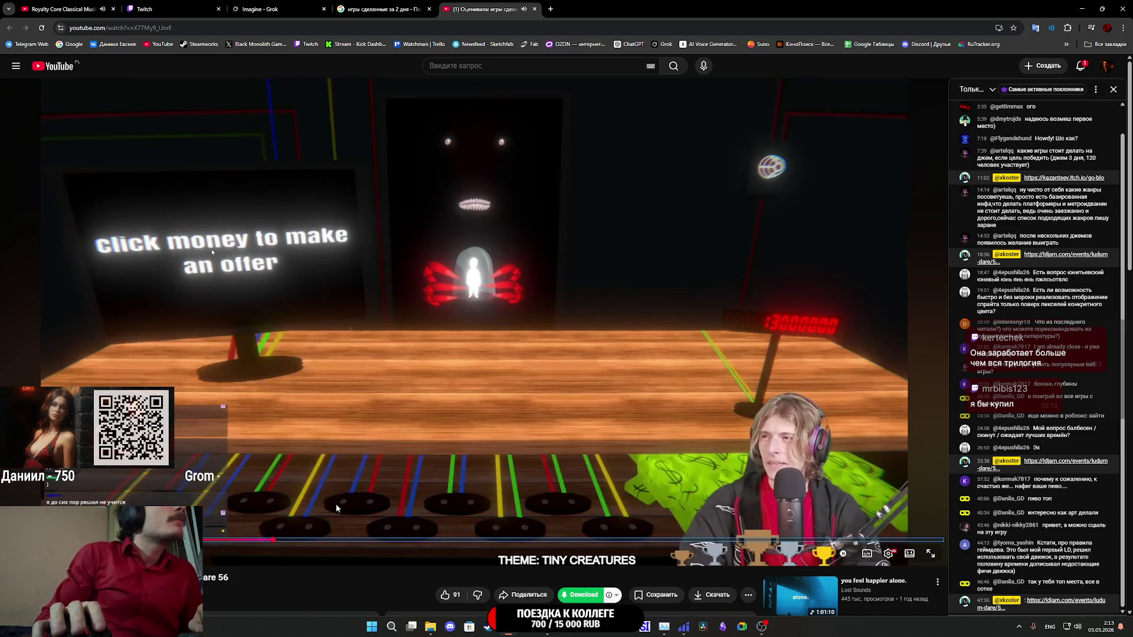
key(Right)
key(Right)
key(Right)
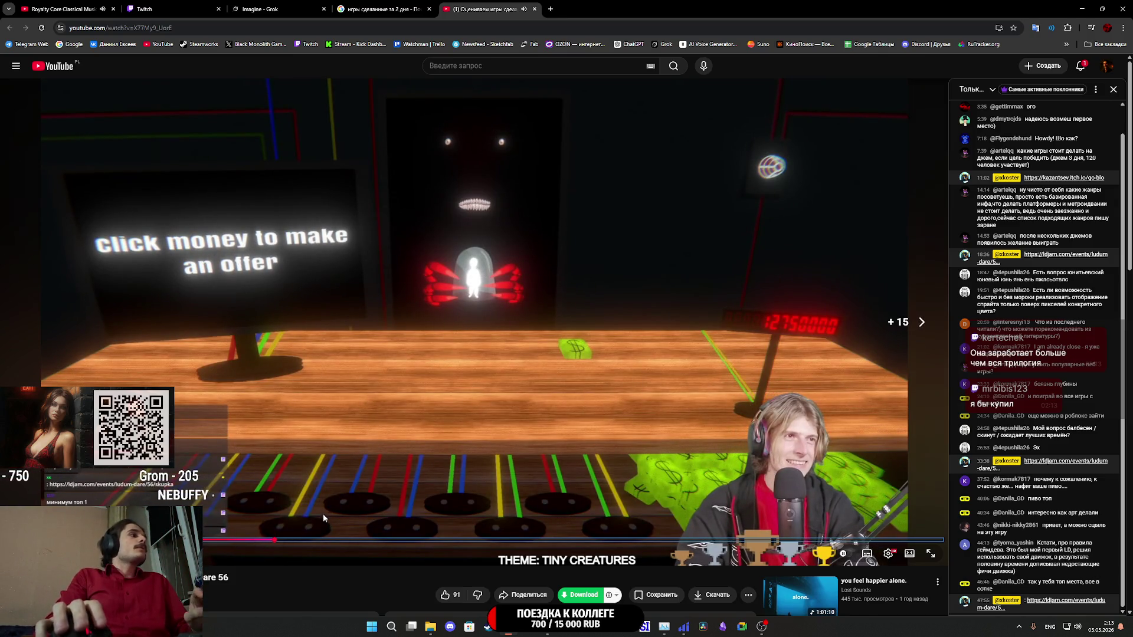
middle_click(459, 7)
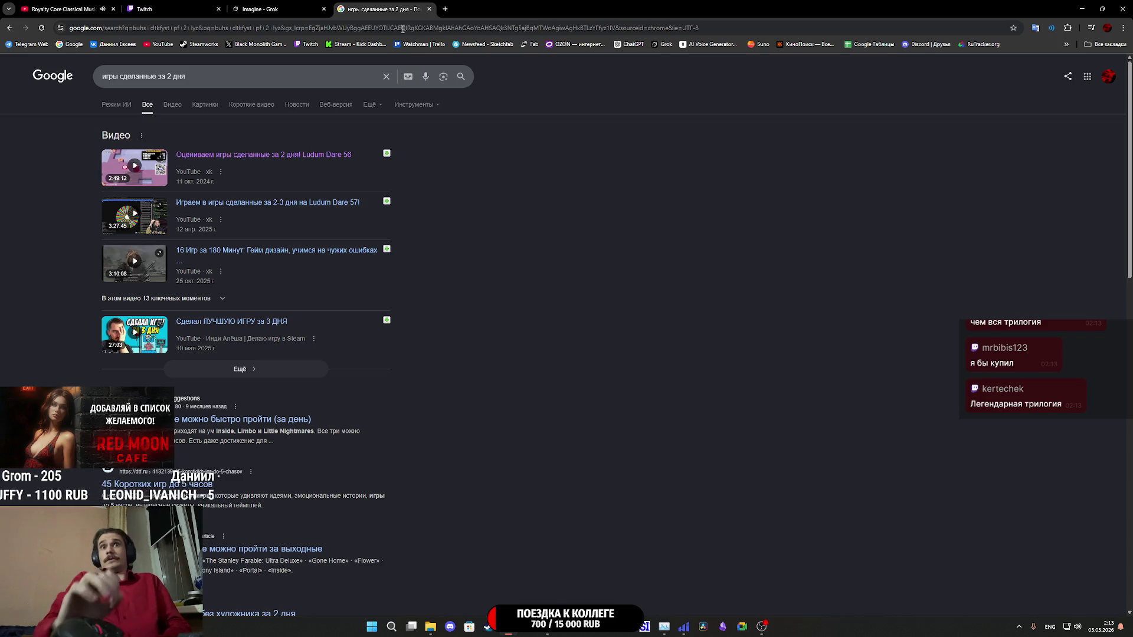
- Close the Google search results tab and the Grok Imagine tab
middle_click(354, 8)
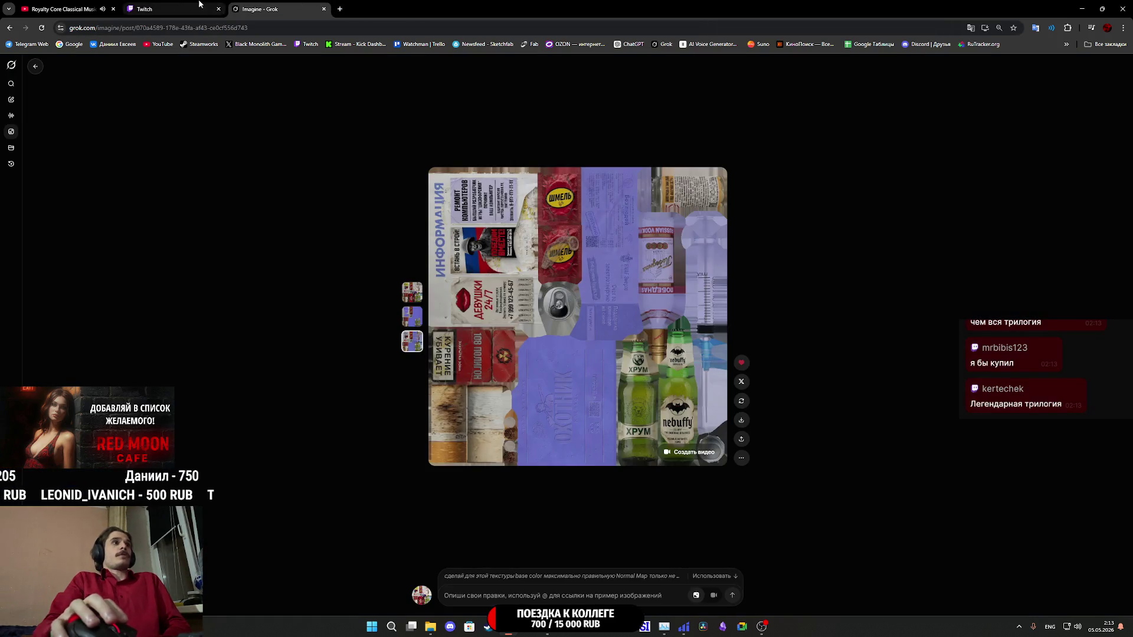
middle_click(276, 6)
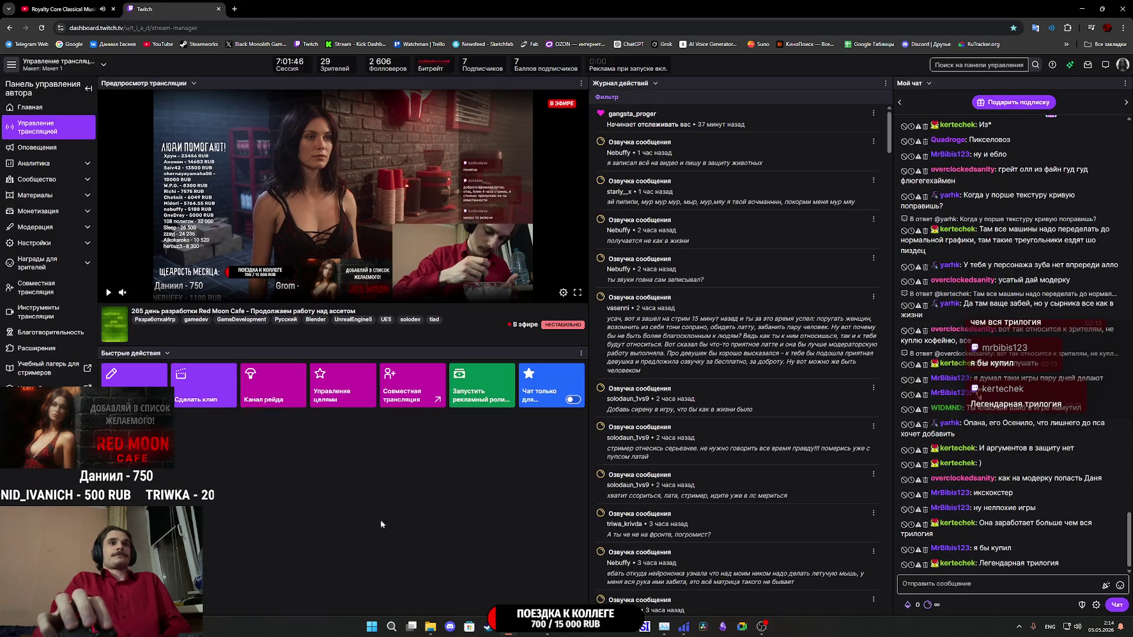